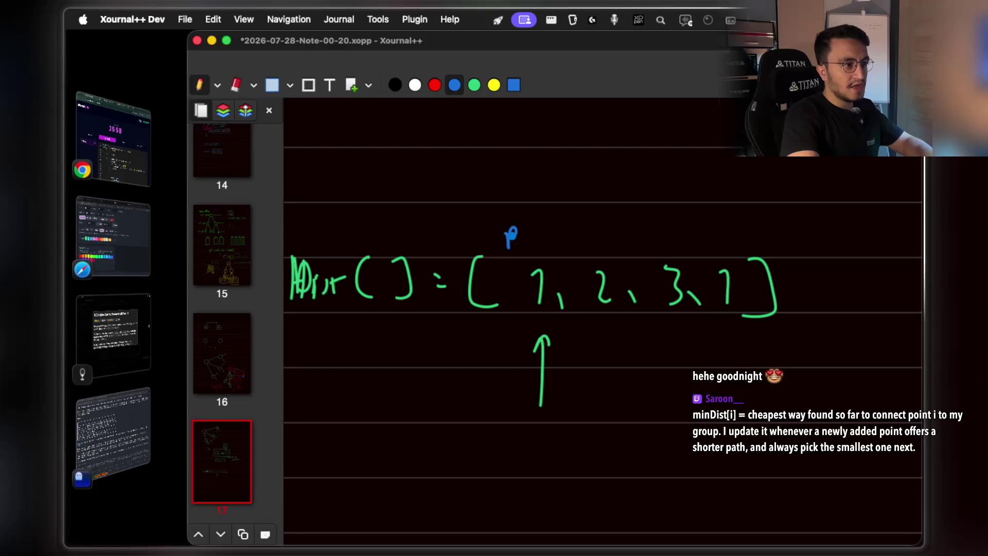
Undo the misdrawn mark and label the array entries i=0 to i=3 in blue above the values.
key(ctrl+z)
mouse_move(515, 233)
mouse_down()
mouse_move(518, 250)
mouse_move(530, 245)
mouse_up()
drag(540, 235, 540, 235)
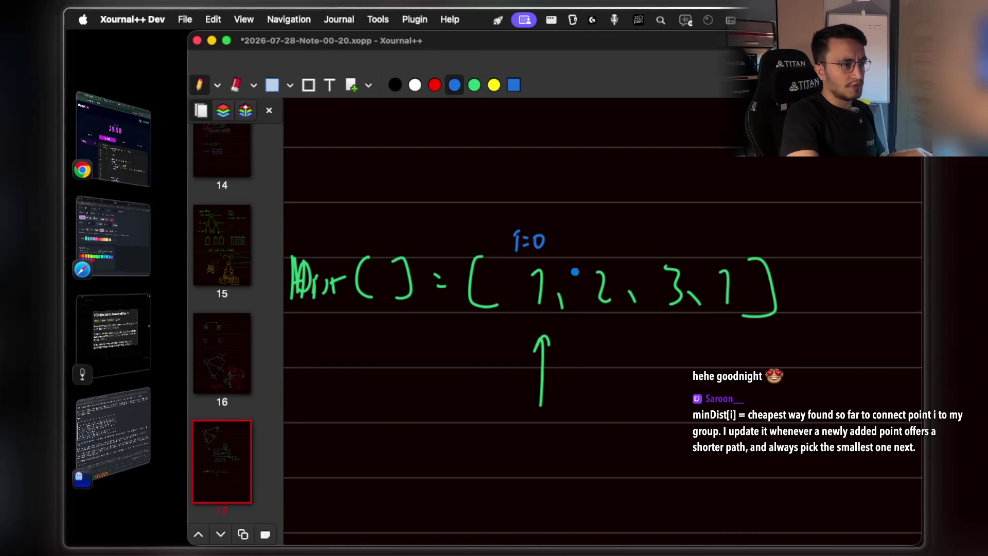
drag(664, 241, 728, 243)
drag(736, 229, 739, 249)
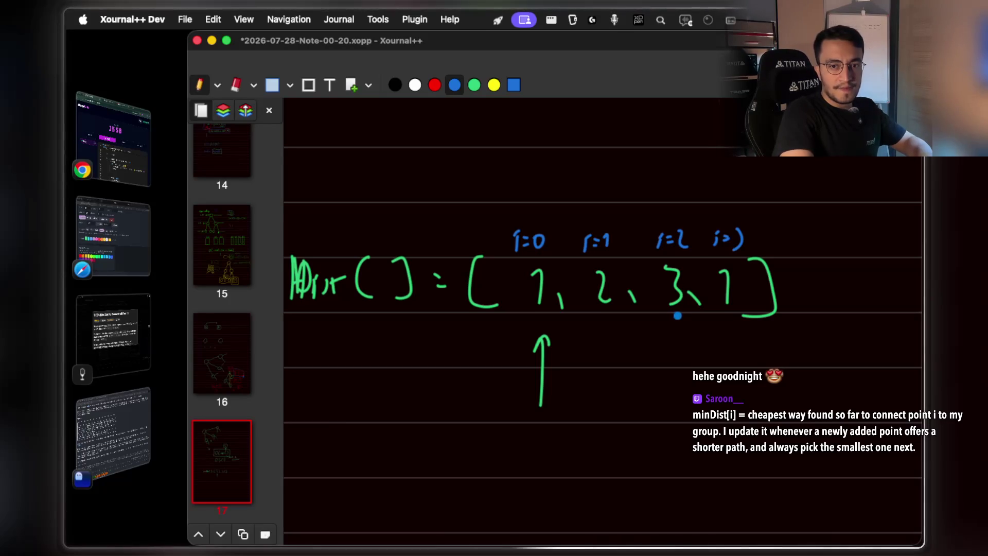
Write 'group?' in blue under the arrow.
scroll(567, 384, down, 3)
mouse_move(464, 403)
mouse_down()
mouse_move(451, 432)
mouse_move(479, 403)
mouse_move(514, 419)
mouse_move(545, 393)
mouse_move(552, 419)
mouse_up()
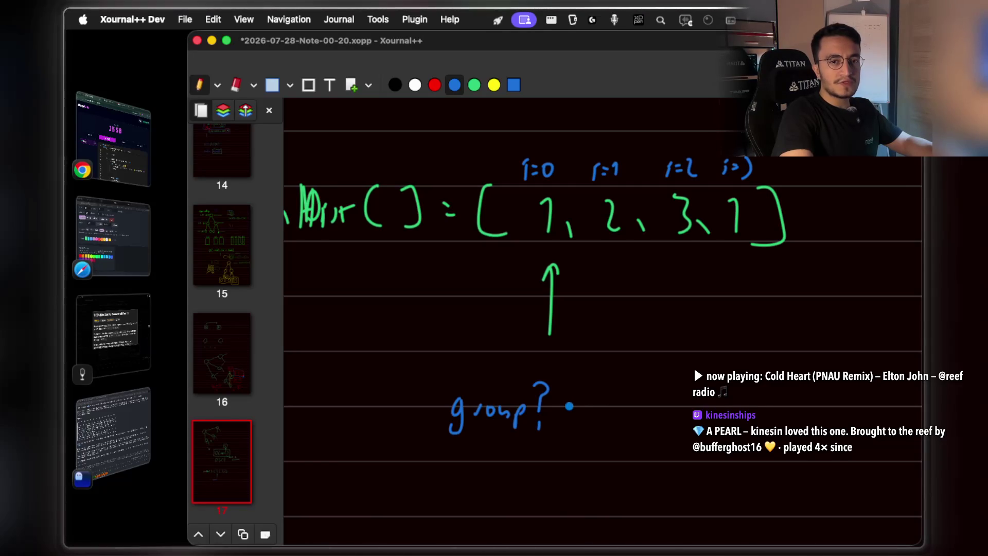
scroll(569, 406, down, 5)
Handwrite 'newly added point' in blue and draw a green box around it.
scroll(523, 380, left, 3)
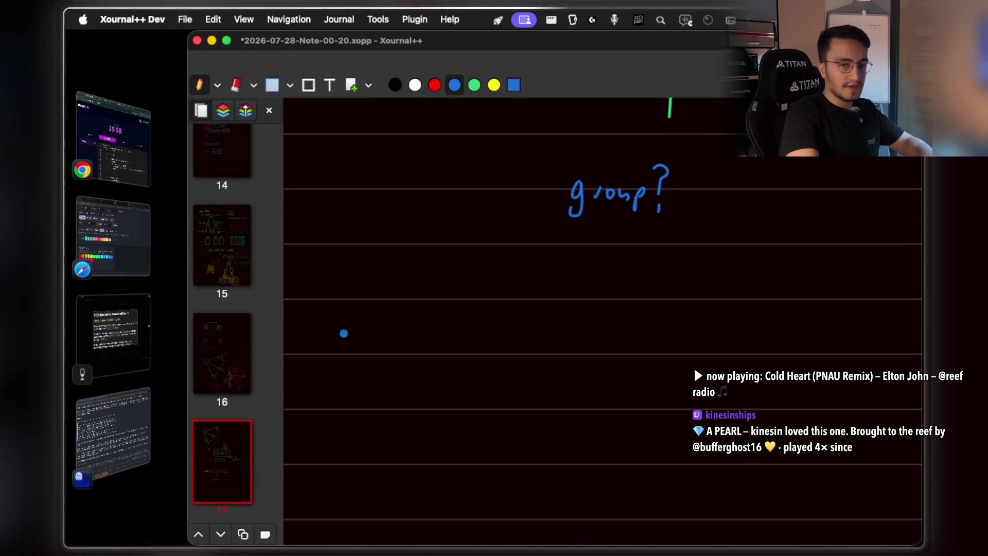
mouse_move(345, 338)
mouse_down()
mouse_move(412, 330)
mouse_move(422, 367)
mouse_up()
mouse_move(477, 337)
mouse_down()
mouse_move(545, 339)
mouse_move(545, 363)
mouse_move(648, 349)
mouse_move(657, 335)
mouse_up()
click(474, 85)
mouse_move(333, 299)
mouse_down()
mouse_move(323, 363)
mouse_move(376, 377)
mouse_move(632, 371)
mouse_up()
mouse_move(335, 298)
mouse_down()
mouse_move(686, 306)
mouse_move(684, 383)
mouse_up()
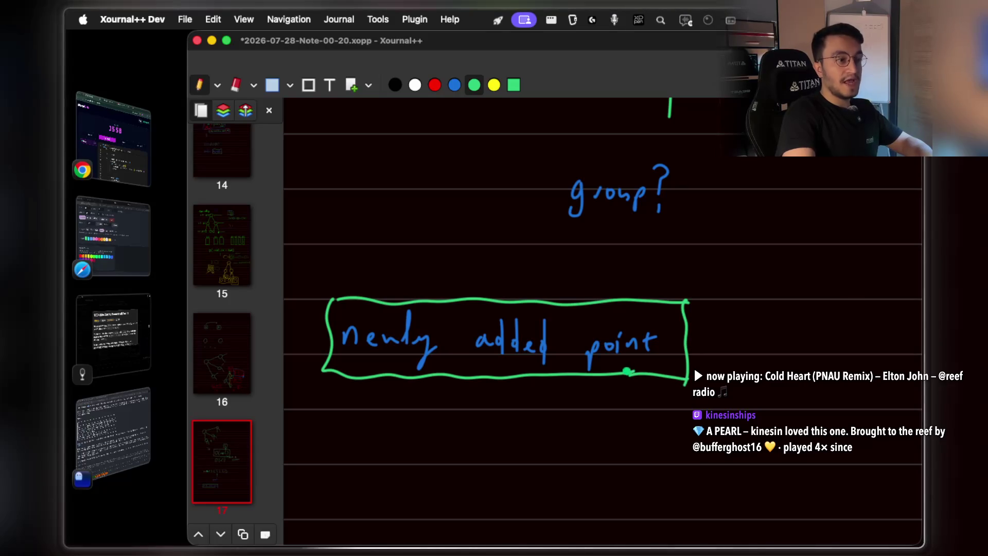
Sketch two green circles joined by a line below the boxed phrase.
scroll(633, 373, down, 3)
scroll(570, 340, down, 5)
mouse_move(371, 393)
mouse_down()
mouse_move(388, 419)
mouse_move(389, 371)
mouse_move(371, 387)
mouse_up()
mouse_move(481, 353)
mouse_down()
mouse_move(584, 325)
mouse_move(530, 314)
mouse_up()
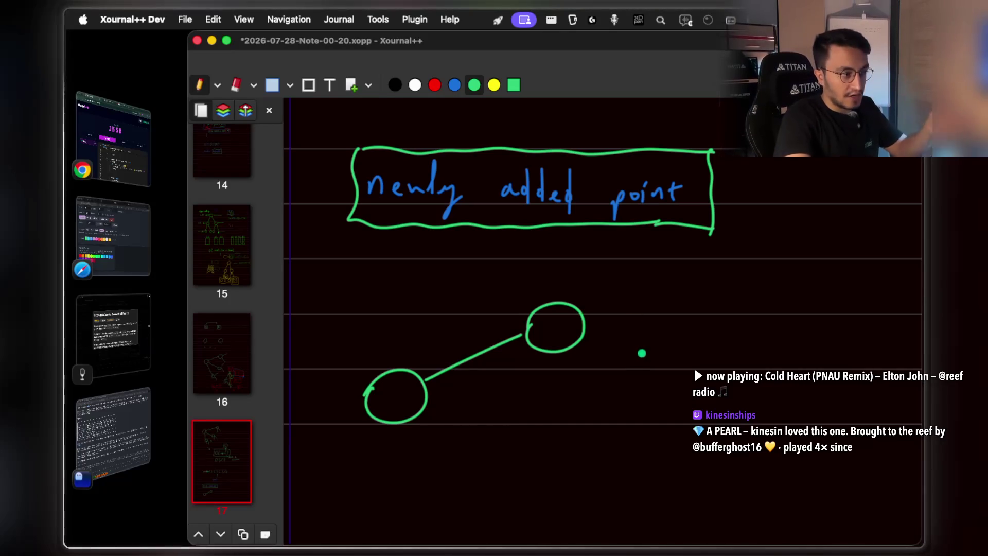
Draw a third green circle to the right of the connected pair.
scroll(566, 381, down, 3)
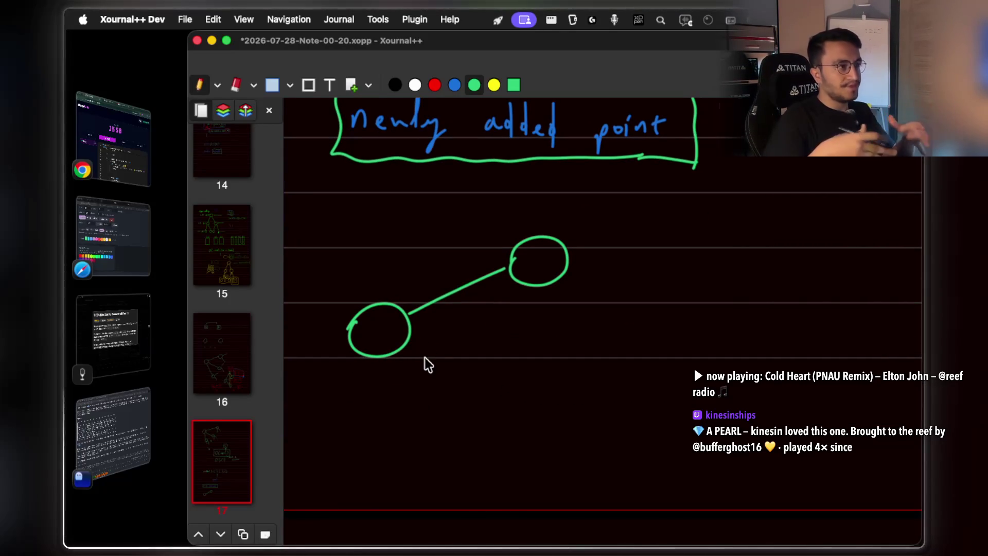
scroll(686, 288, right, 2)
scroll(686, 289, up, 1)
mouse_move(652, 286)
mouse_down()
mouse_move(654, 330)
mouse_move(659, 281)
mouse_move(620, 315)
mouse_move(653, 348)
mouse_up()
Enclose the right-hand circle in a blue box.
mouse_move(622, 269)
mouse_down()
mouse_move(709, 267)
mouse_move(707, 362)
mouse_up()
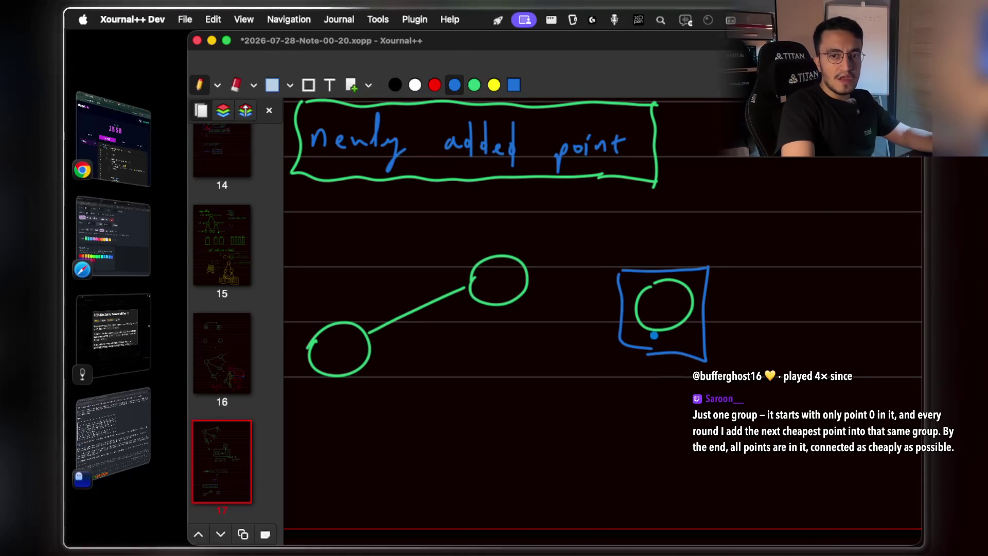
scroll(654, 332, up, 5)
scroll(654, 335, up, 5)
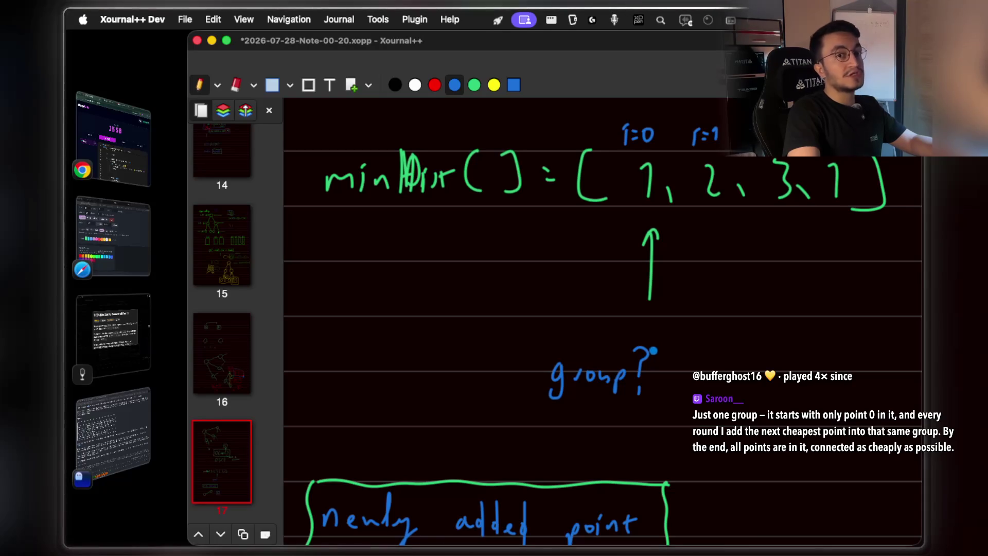
scroll(651, 342, up, 2)
scroll(651, 342, left, 2)
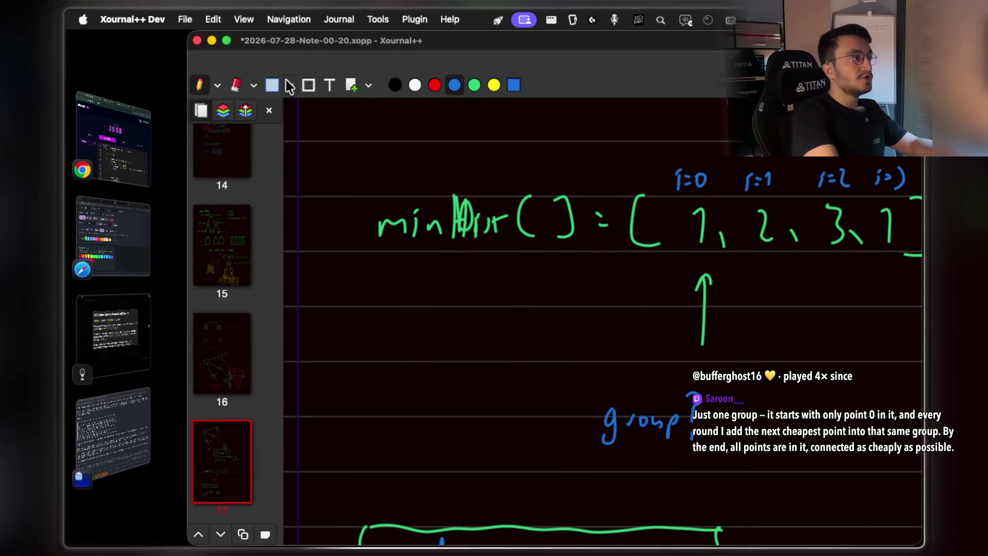
Erase the scribbled array name and rewrite it in green as minDist[ ].
mouse_move(452, 243)
mouse_down()
mouse_move(468, 227)
mouse_move(474, 238)
mouse_up()
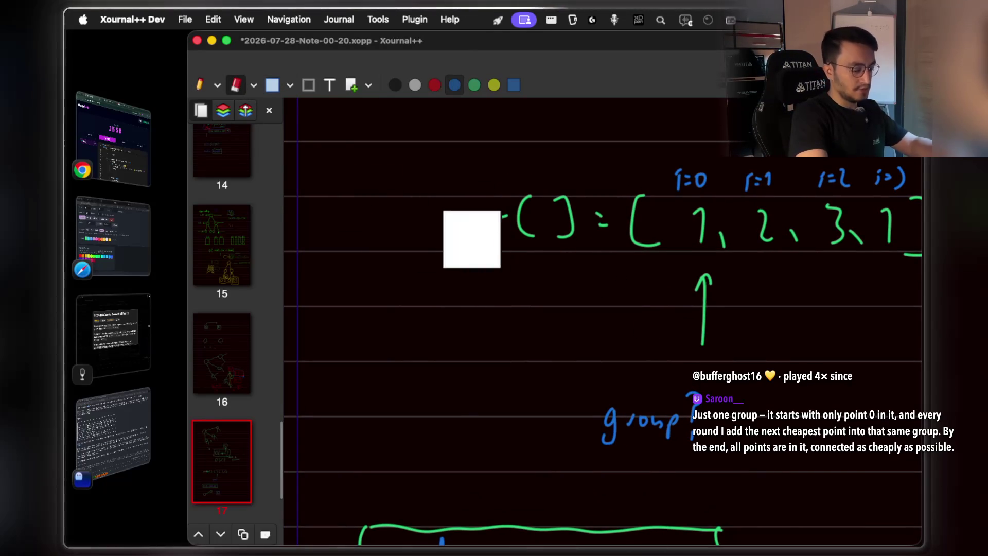
key(ctrl+shift+p)
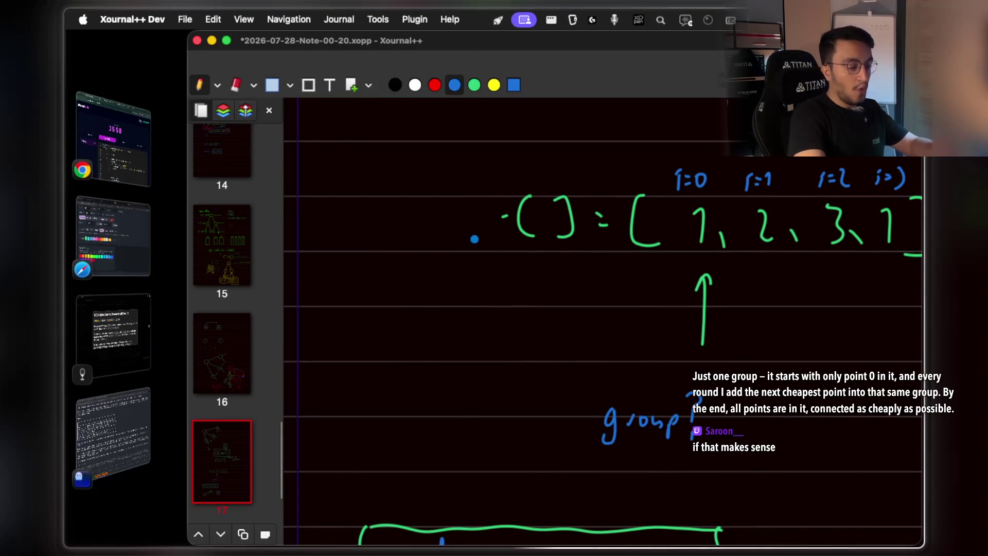
click(474, 85)
mouse_move(383, 230)
mouse_down()
mouse_move(391, 222)
mouse_move(440, 230)
mouse_up()
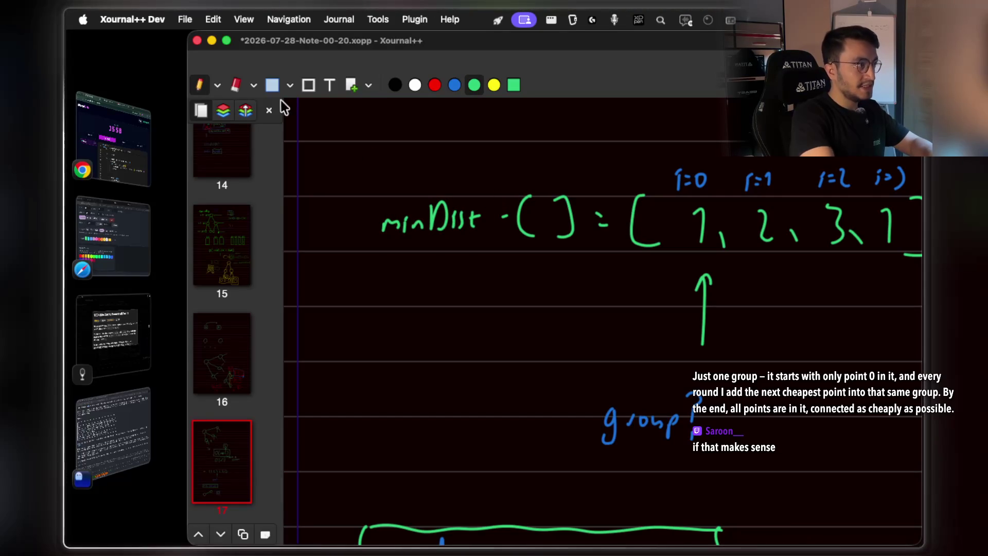
key(ctrl+shift+e)
drag(559, 216, 548, 206)
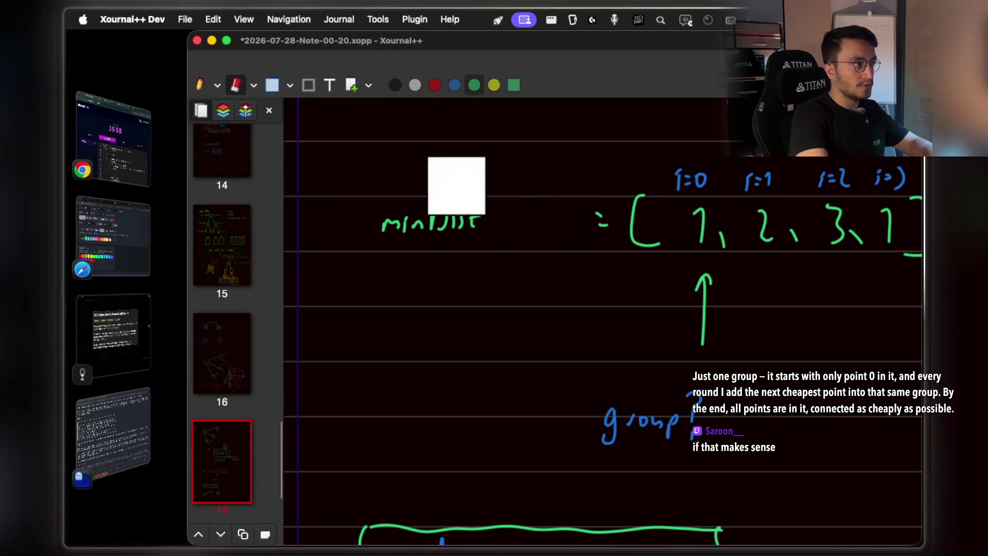
key(ctrl+shift+p)
mouse_move(507, 206)
mouse_down()
mouse_move(507, 233)
mouse_move(541, 222)
mouse_move(531, 235)
mouse_up()
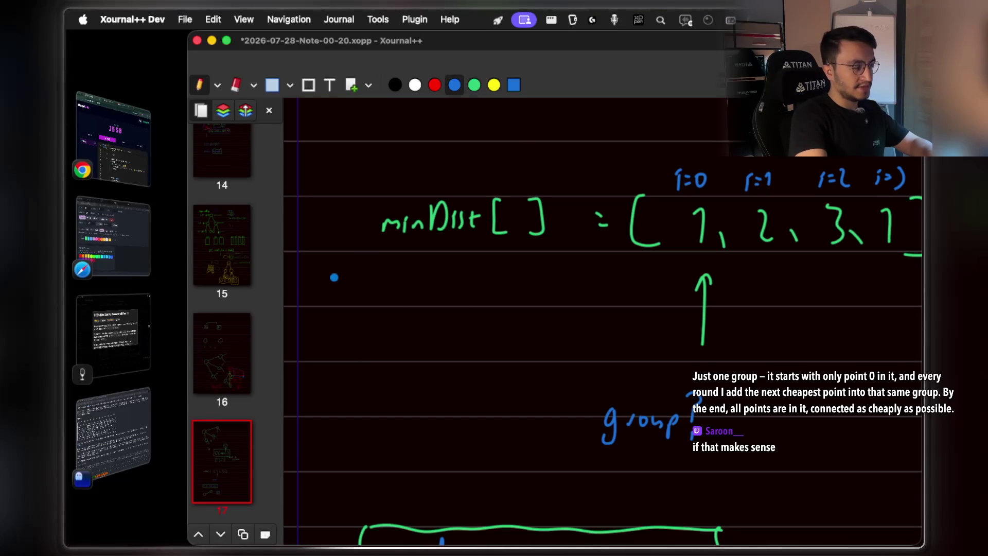
Write 'whenever shorter path offered' in blue beneath minDist[ ] and begin a green box.
mouse_move(332, 274)
mouse_down()
mouse_move(335, 284)
mouse_move(376, 289)
mouse_up()
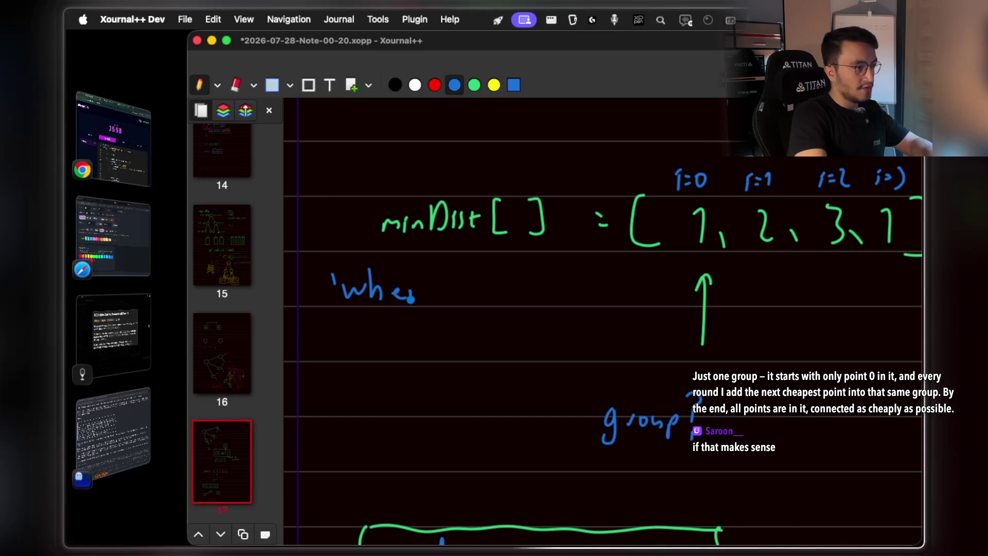
drag(442, 292, 466, 293)
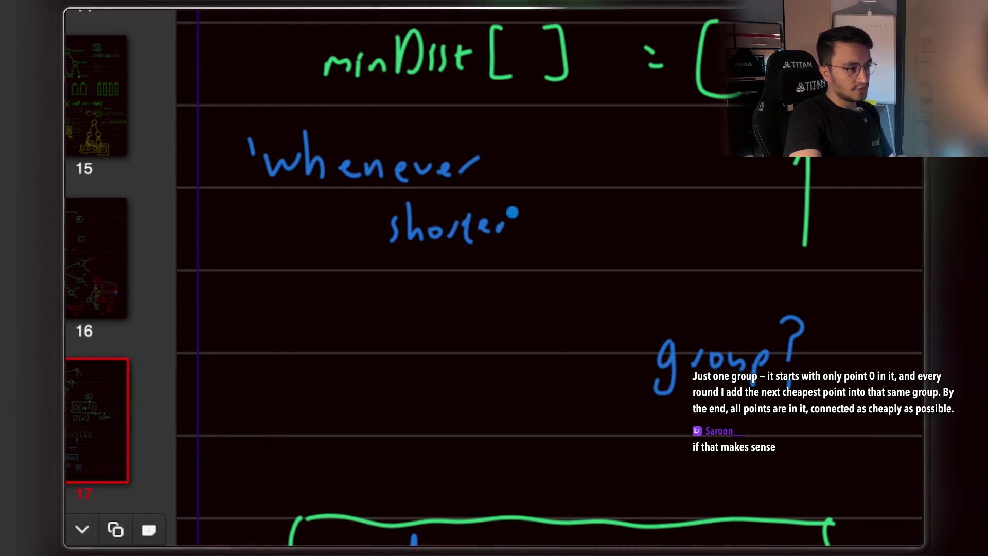
mouse_move(512, 213)
mouse_down()
mouse_move(540, 252)
mouse_move(581, 222)
mouse_move(598, 237)
mouse_up()
drag(427, 289, 432, 327)
drag(489, 293, 571, 275)
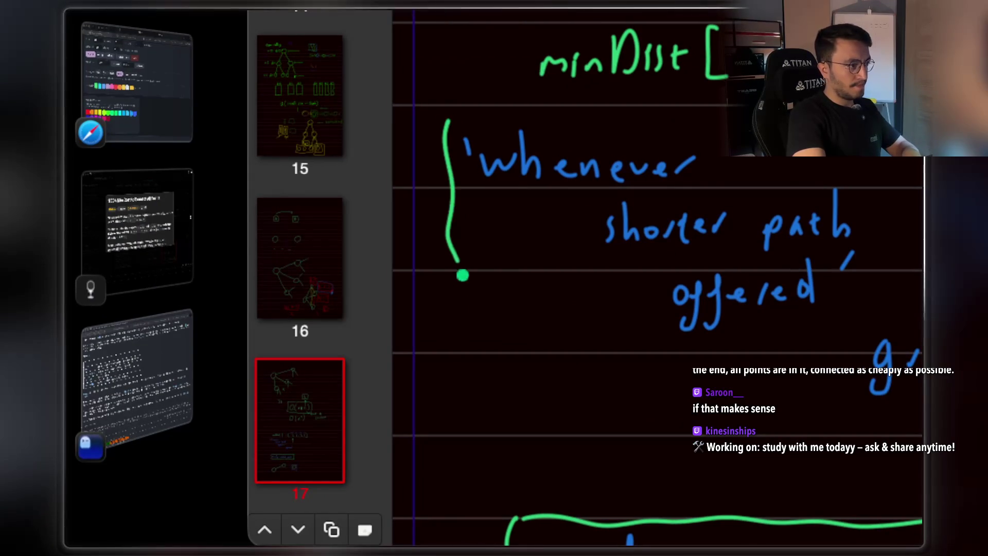
mouse_move(472, 348)
mouse_down()
mouse_move(666, 363)
mouse_move(518, 289)
mouse_up()
Finish the green box, then add a red arrow to minDist[ ] with 'how we decide this?'.
mouse_move(317, 121)
mouse_down()
mouse_move(542, 110)
mouse_move(735, 117)
mouse_up()
mouse_move(620, 117)
mouse_down()
mouse_move(588, 146)
mouse_move(578, 260)
mouse_move(535, 366)
mouse_up()
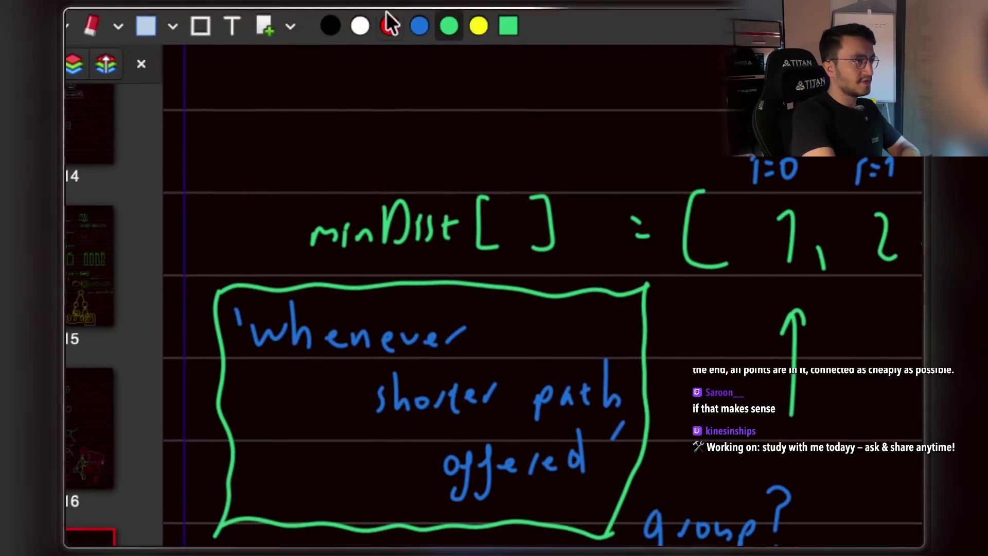
click(408, 48)
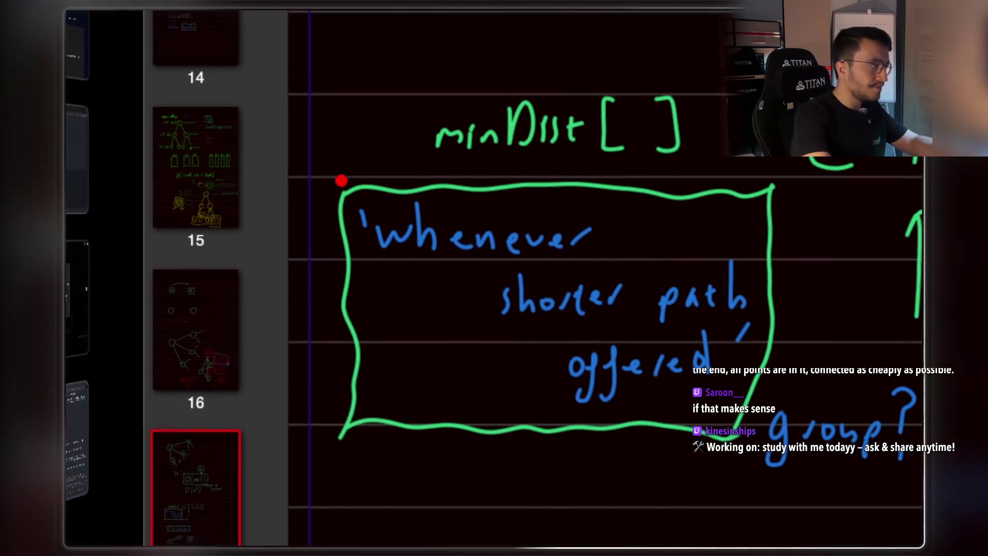
mouse_move(340, 180)
mouse_down()
mouse_move(375, 106)
mouse_move(409, 88)
mouse_move(540, 48)
mouse_move(521, 59)
mouse_move(548, 62)
mouse_move(580, 45)
mouse_move(586, 54)
mouse_up()
drag(633, 28, 639, 36)
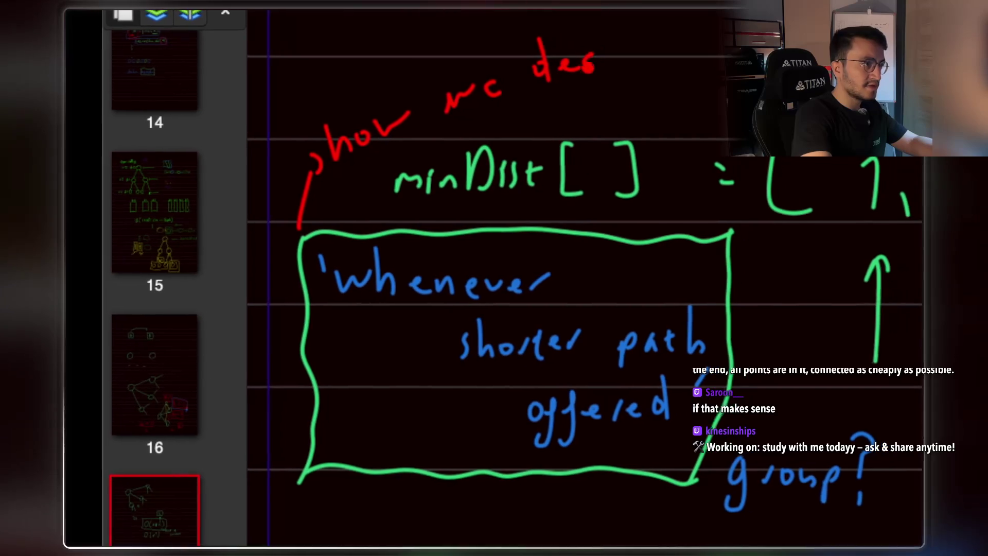
drag(593, 61, 660, 47)
click(622, 90)
mouse_move(548, 105)
mouse_down()
mouse_move(585, 88)
mouse_move(591, 66)
mouse_move(587, 92)
mouse_up()
click(591, 109)
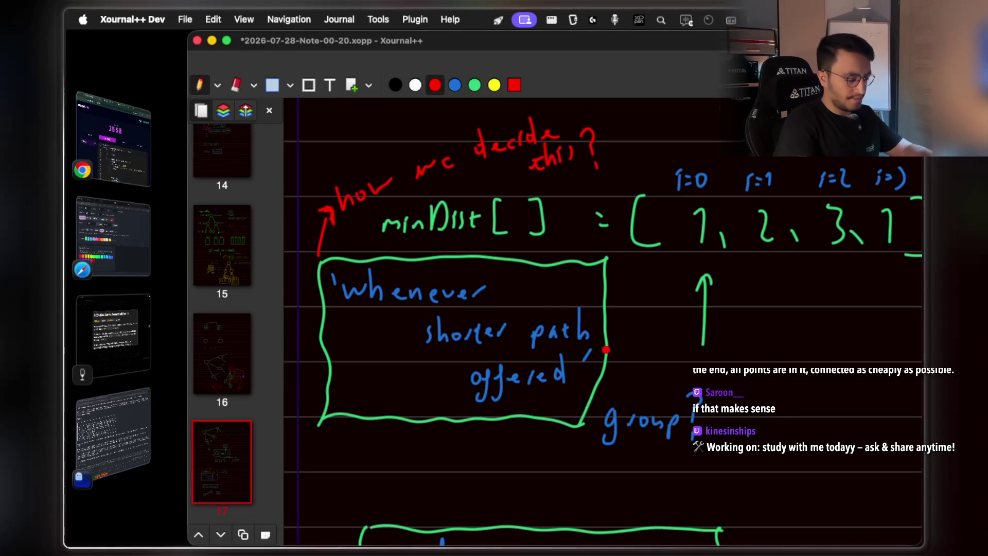
Write 'Always' in blue to the right of the arrow under the array.
scroll(606, 341, right, 5)
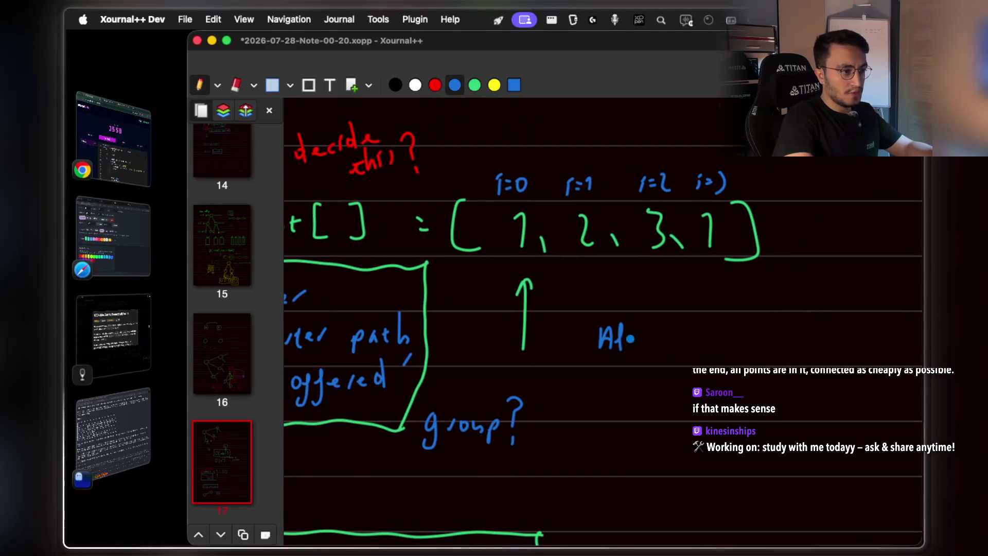
mouse_move(646, 340)
mouse_down()
mouse_move(680, 360)
mouse_move(702, 343)
mouse_up()
scroll(530, 360, right, 5)
scroll(530, 361, down, 2)
scroll(530, 361, up, 2)
click(515, 347)
scroll(515, 347, up, 3)
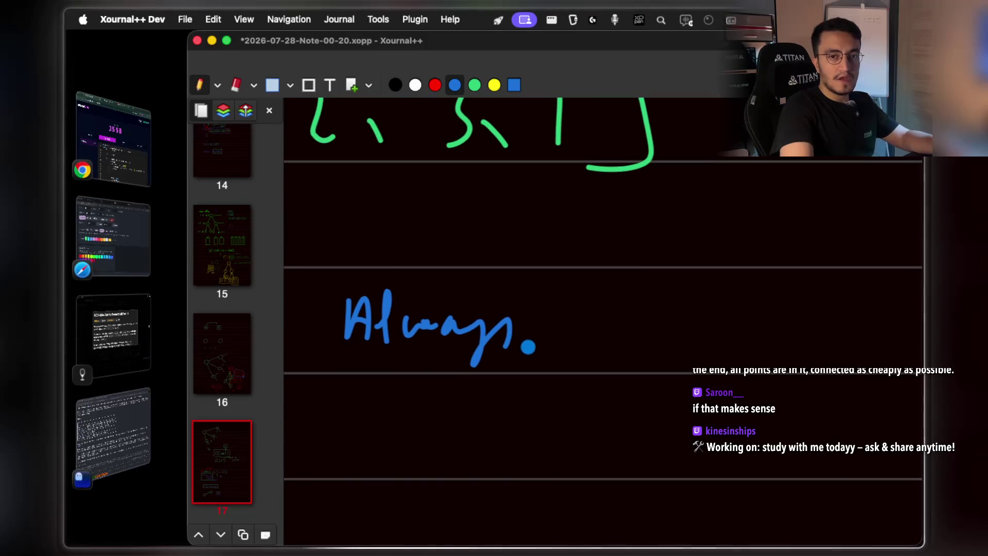
scroll(525, 343, right, 1)
Continue the blue note with 'pick the smallest'.
drag(559, 329, 583, 344)
mouse_move(603, 320)
mouse_down()
mouse_move(597, 339)
mouse_move(608, 344)
mouse_up()
drag(623, 289, 620, 355)
drag(621, 337, 637, 339)
scroll(601, 330, right, 3)
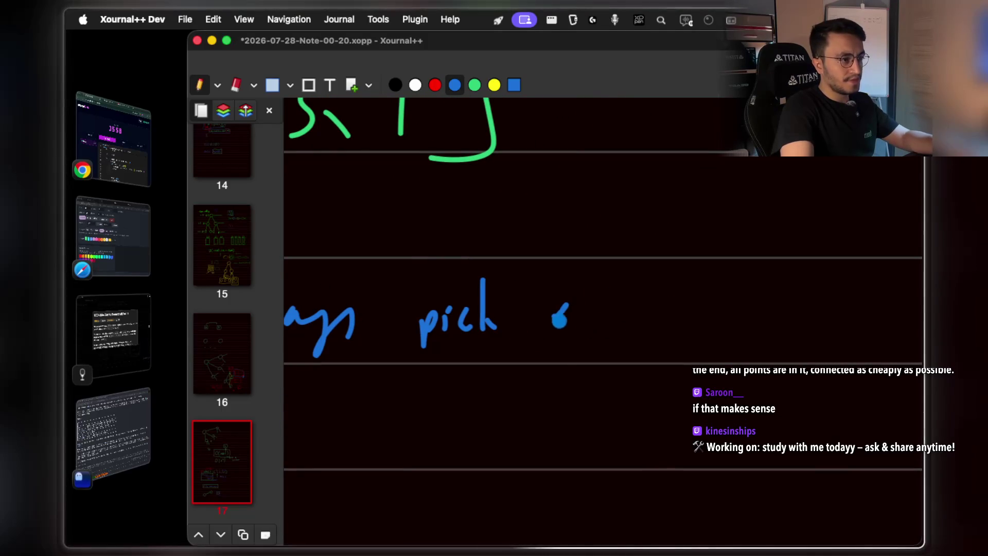
scroll(635, 321, right, 3)
mouse_move(593, 298)
mouse_down()
mouse_move(586, 320)
mouse_move(631, 317)
mouse_move(669, 283)
mouse_move(689, 318)
mouse_move(754, 296)
mouse_up()
scroll(617, 308, left, 10)
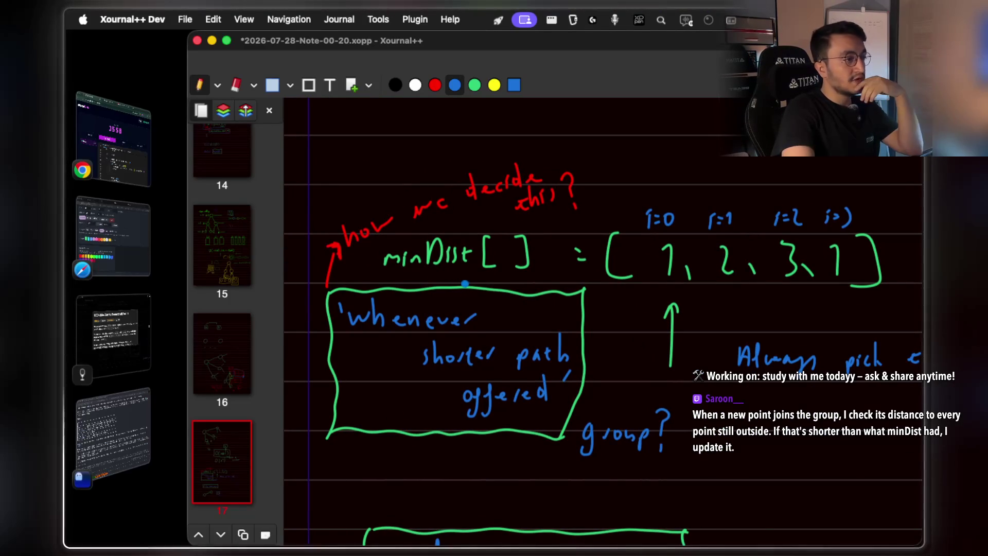
Underline 'group?' with a short blue stroke.
scroll(441, 334, up, 5)
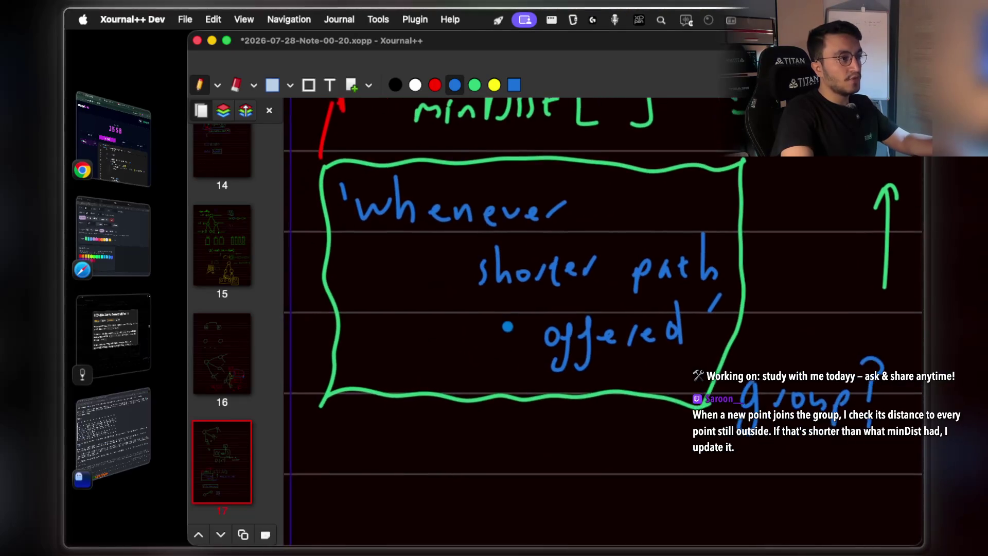
scroll(511, 311, down, 5)
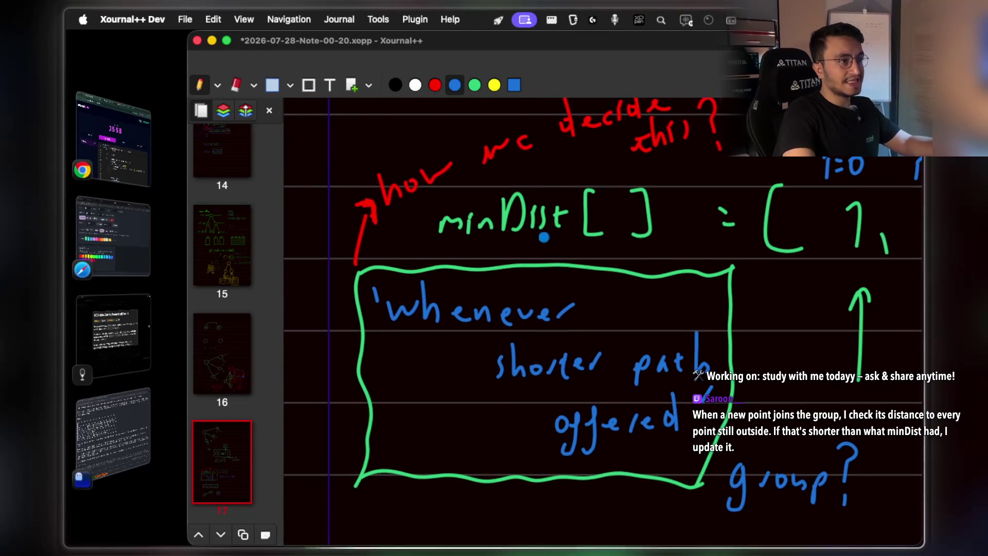
scroll(546, 238, up, 1)
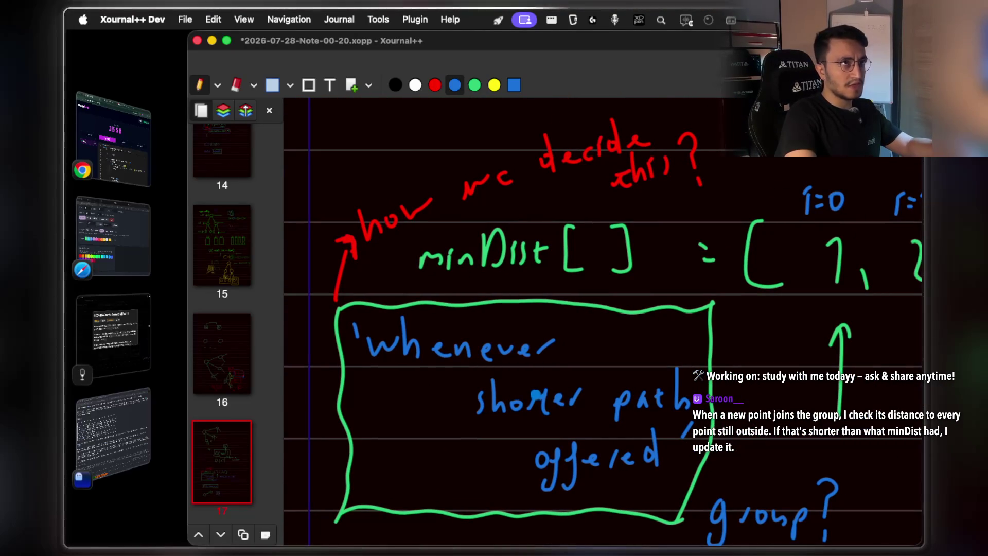
scroll(546, 279, down, 5)
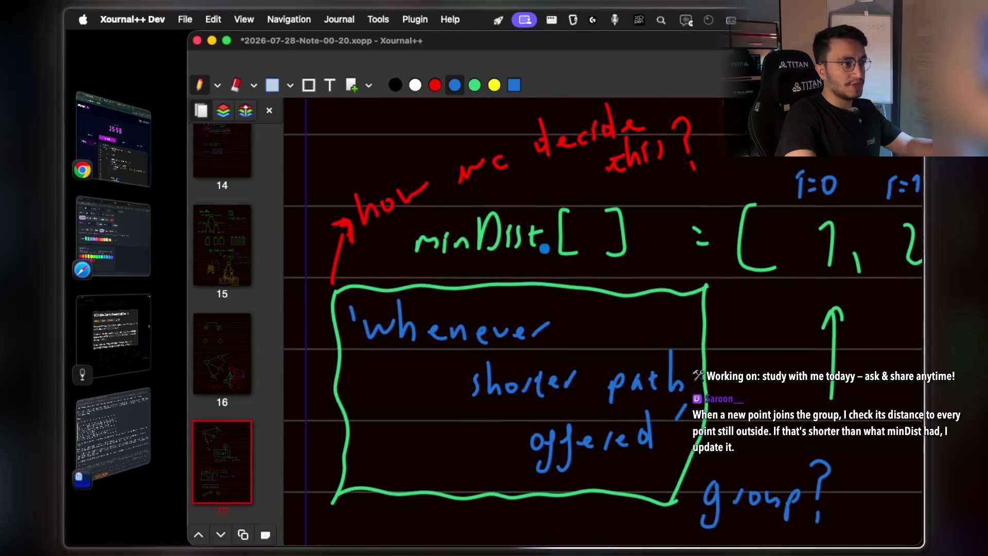
scroll(536, 250, down, 2)
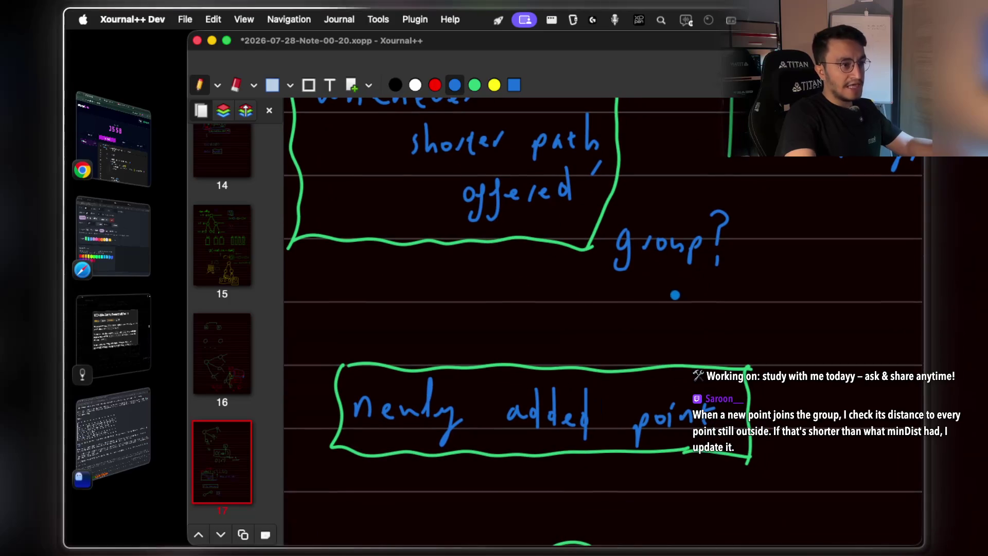
drag(612, 287, 648, 286)
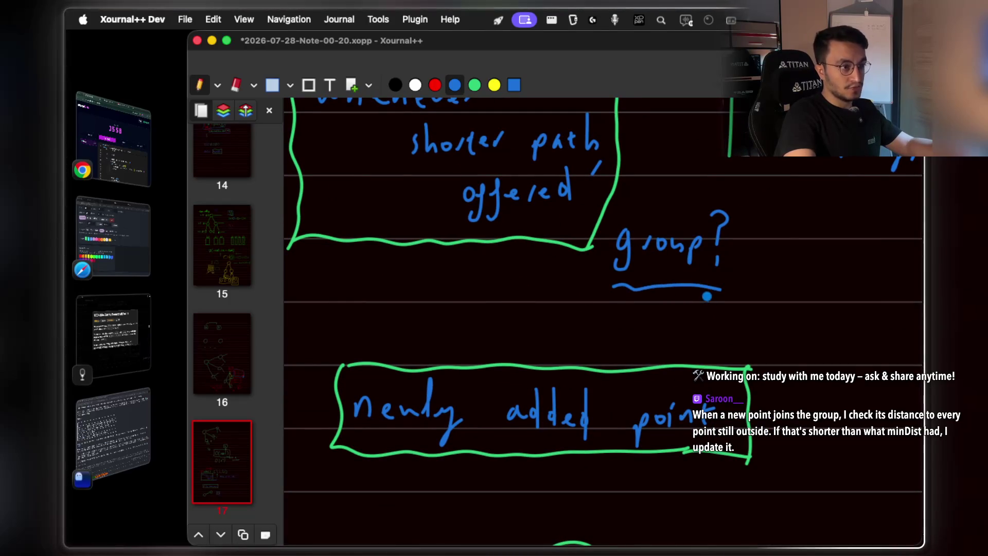
Scroll down to the 'newly added point' box and the circles diagram.
scroll(707, 296, down, 2)
scroll(552, 363, down, 3)
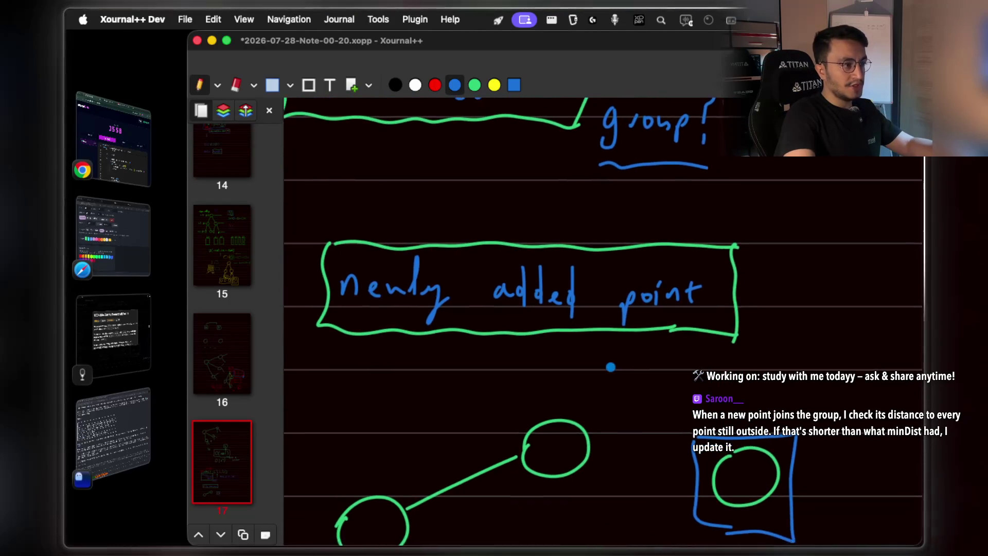
scroll(611, 367, down, 2)
scroll(605, 322, down, 1)
scroll(605, 321, right, 2)
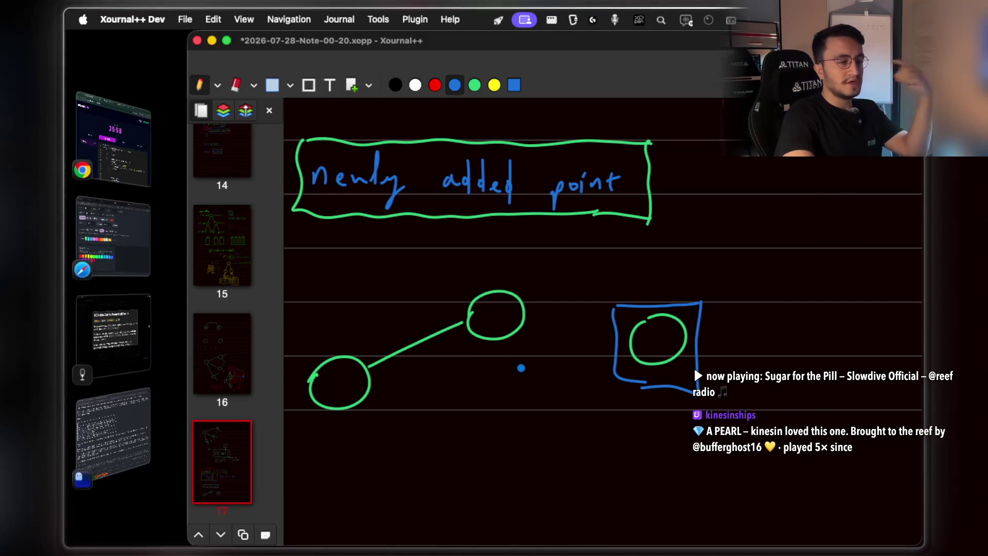
Switch to red and write 'Among what we are' below the circles diagram.
scroll(489, 379, down, 2)
scroll(489, 379, left, 2)
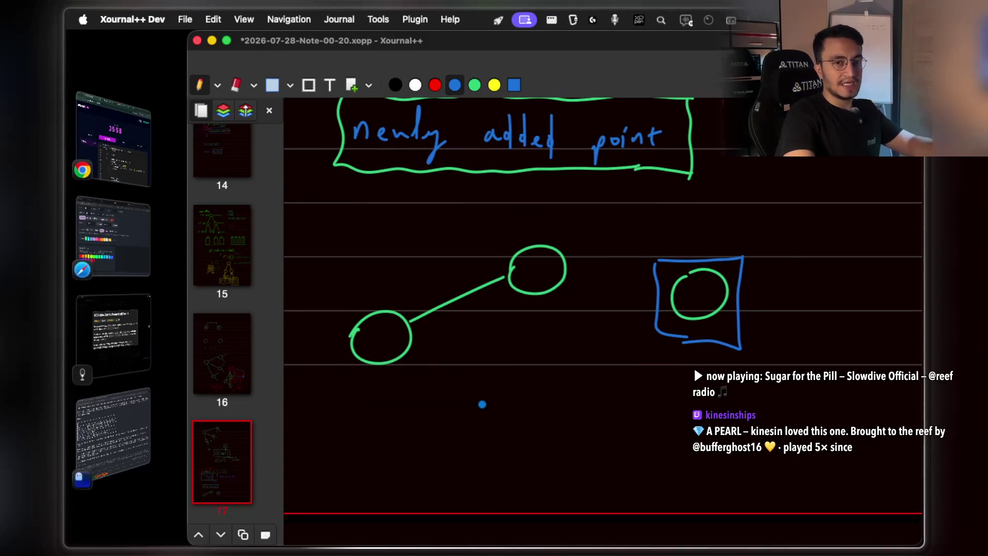
key(r)
scroll(333, 432, down, 1)
scroll(333, 432, left, 1)
drag(335, 440, 355, 427)
click(366, 433)
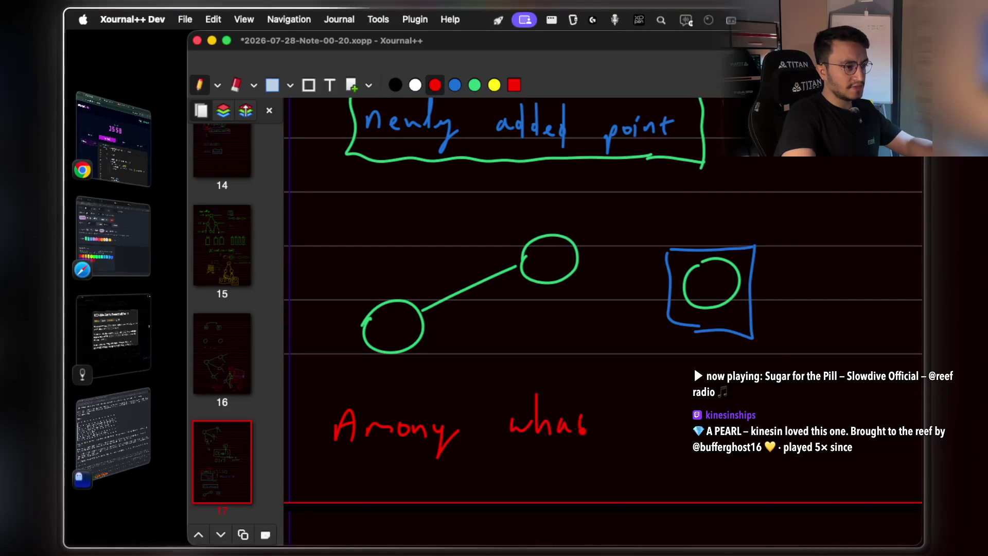
drag(583, 417, 584, 433)
drag(578, 420, 593, 420)
scroll(624, 375, up, 3)
drag(524, 359, 574, 364)
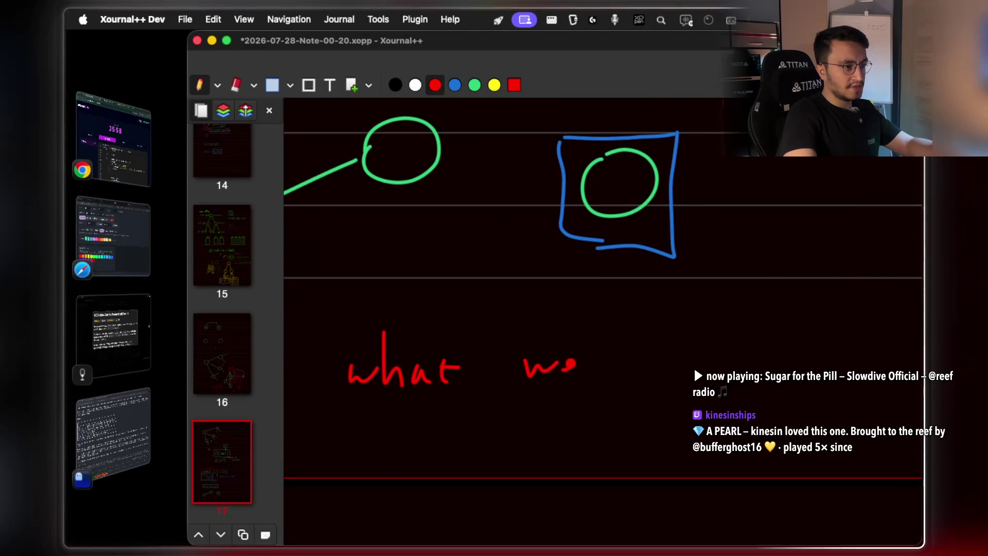
drag(650, 369, 674, 364)
Continue the red question with 'picking the'.
scroll(566, 309, right, 5)
scroll(567, 309, down, 1)
drag(564, 344, 602, 341)
mouse_move(607, 345)
mouse_down()
mouse_move(632, 340)
mouse_move(629, 360)
mouse_up()
drag(639, 349, 650, 356)
click(656, 339)
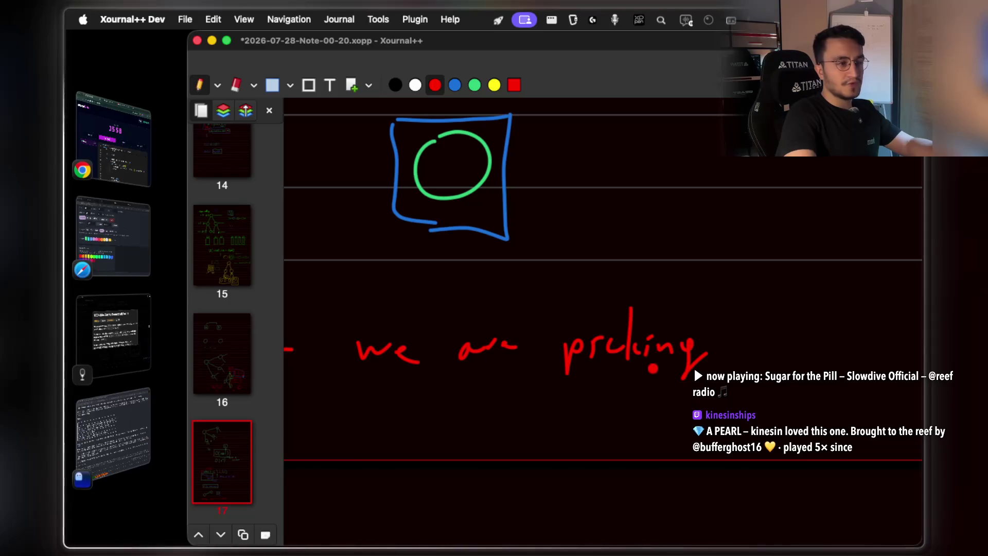
scroll(604, 187, left, 5)
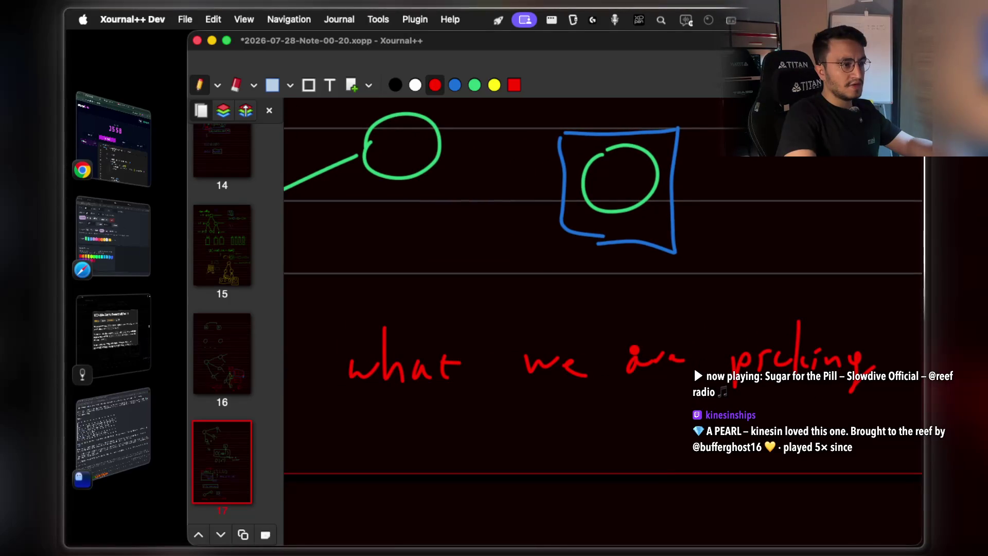
scroll(604, 288, left, 6)
scroll(604, 288, right, 6)
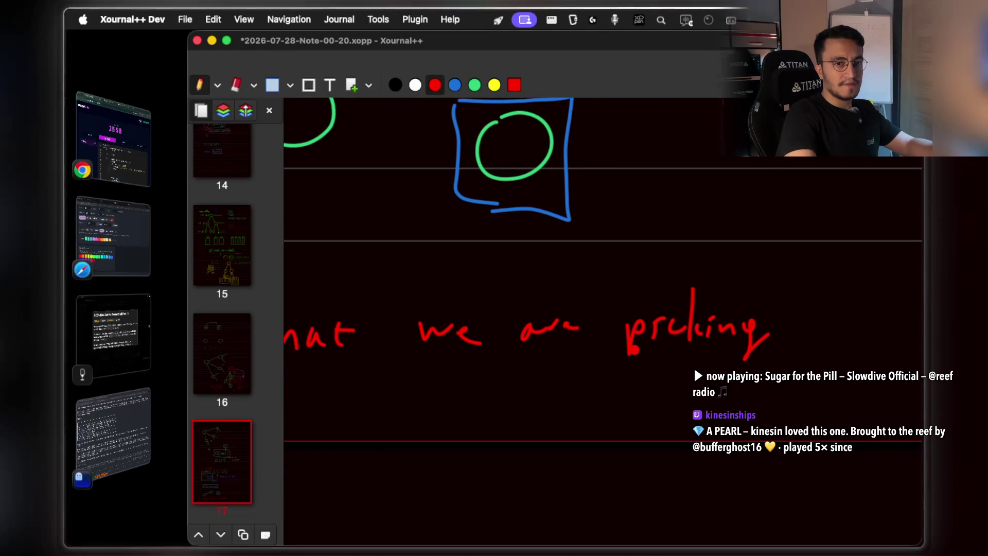
scroll(604, 288, right, 2)
drag(739, 283, 755, 324)
drag(763, 314, 783, 312)
Finish the red question with 'cheapest point?'.
scroll(604, 289, right, 4)
drag(651, 308, 650, 324)
drag(657, 281, 669, 325)
drag(677, 309, 695, 326)
mouse_move(710, 312)
mouse_down()
mouse_move(707, 326)
mouse_move(729, 309)
mouse_move(788, 300)
mouse_up()
scroll(603, 288, right, 4)
drag(640, 291, 639, 323)
drag(643, 296, 681, 304)
drag(684, 283, 716, 310)
drag(706, 296, 721, 294)
drag(733, 257, 742, 315)
scroll(649, 320, down, 2)
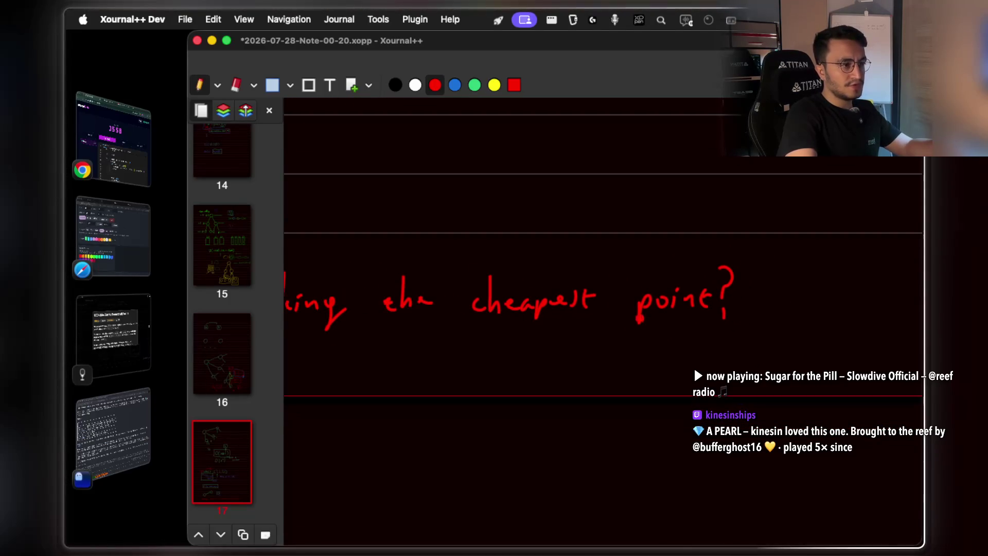
Underline 'the cheapest point' in blue.
key(4)
drag(396, 320, 699, 322)
scroll(483, 302, up, 5)
Write 'where do we' in blue beneath the underlined question.
mouse_move(374, 347)
mouse_down()
mouse_move(392, 355)
mouse_move(412, 348)
mouse_up()
mouse_move(415, 320)
mouse_down()
mouse_move(425, 344)
mouse_move(496, 363)
mouse_up()
drag(579, 348, 563, 363)
drag(580, 316, 580, 366)
scroll(591, 350, right, 3)
drag(562, 332, 632, 337)
Continue the blue line with 'hold the'.
scroll(627, 334, right, 3)
scroll(625, 287, down, 3)
scroll(589, 320, left, 3)
scroll(592, 309, up, 3)
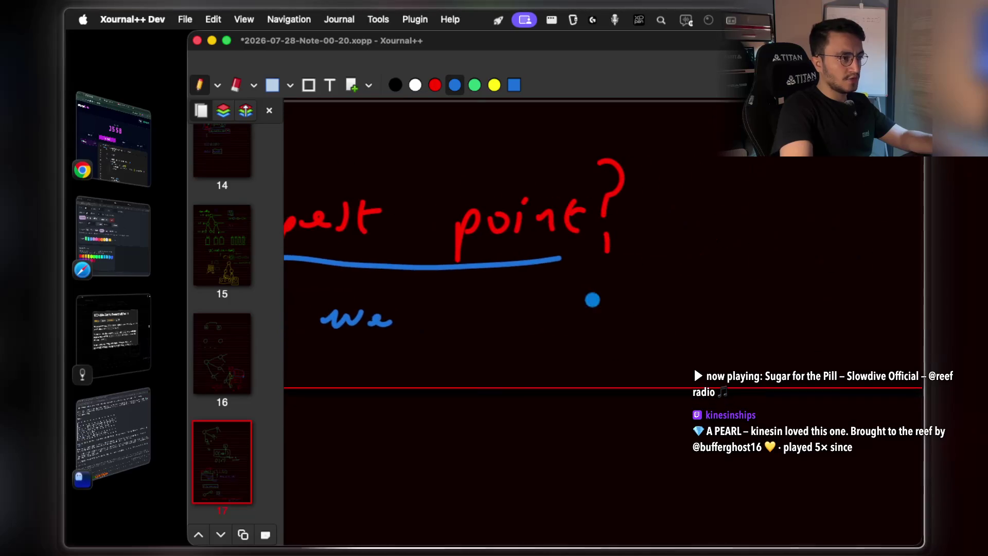
scroll(607, 301, left, 2)
mouse_move(490, 278)
mouse_down()
mouse_move(489, 320)
mouse_move(504, 319)
mouse_up()
drag(517, 303, 538, 322)
mouse_move(555, 303)
mouse_down()
mouse_move(561, 327)
mouse_move(617, 315)
mouse_up()
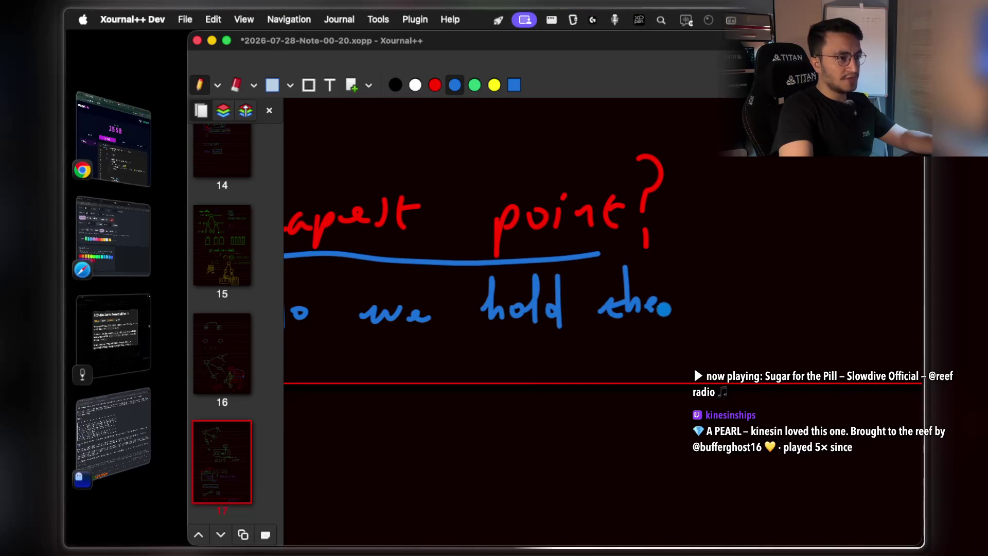
Start a red circle in empty space further down the page.
scroll(597, 336, left, 2)
scroll(597, 335, down, 3)
scroll(597, 336, up, 3)
scroll(597, 336, up, 5)
scroll(597, 336, left, 4)
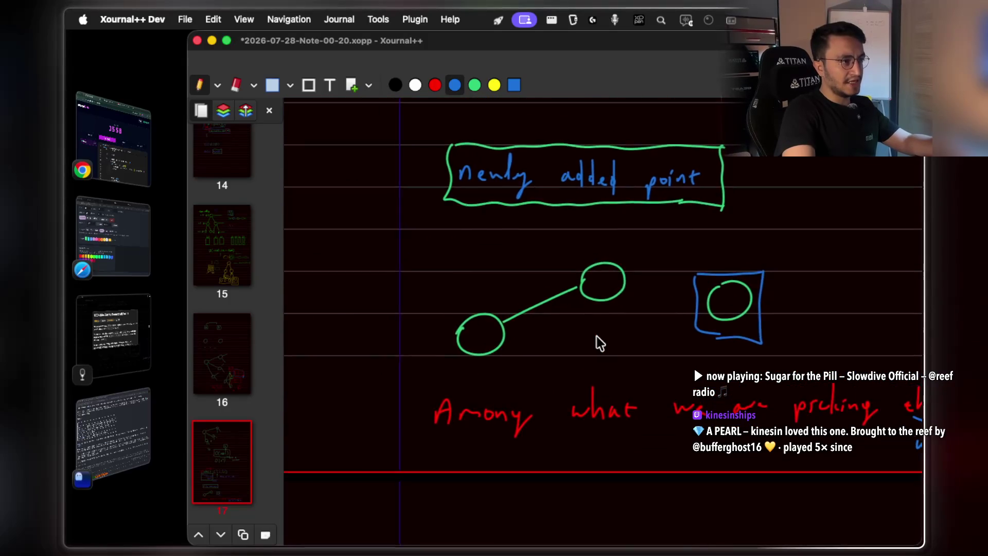
scroll(597, 335, up, 6)
scroll(597, 336, up, 3)
scroll(587, 300, down, 2)
key(r)
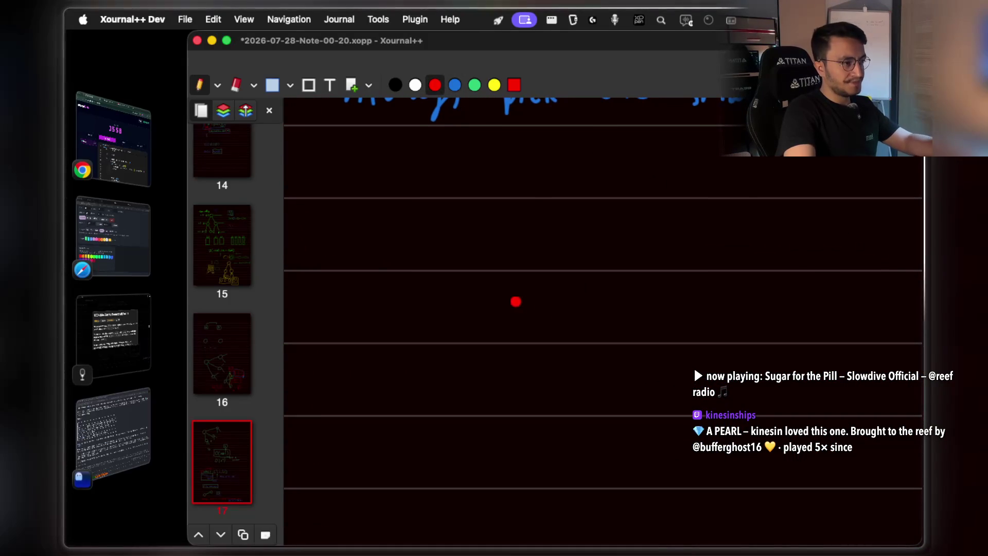
mouse_move(408, 336)
mouse_down()
mouse_move(438, 292)
mouse_move(529, 231)
mouse_up()
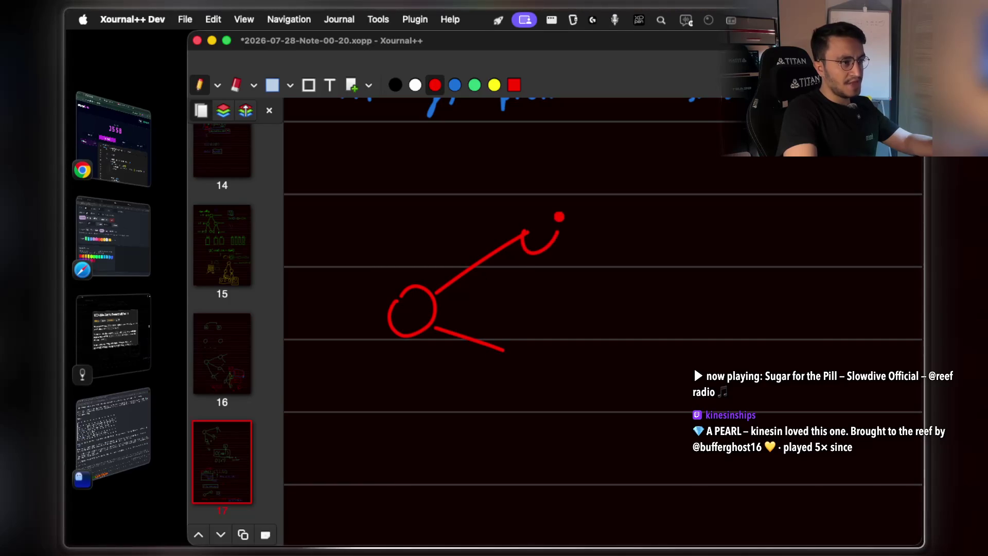
Draw the last red node circle, then dash blue lines from the upper red node toward the blue circle.
scroll(515, 350, up, 2)
mouse_move(502, 376)
mouse_down()
mouse_move(541, 396)
mouse_move(498, 373)
mouse_up()
scroll(542, 309, right, 2)
key(4)
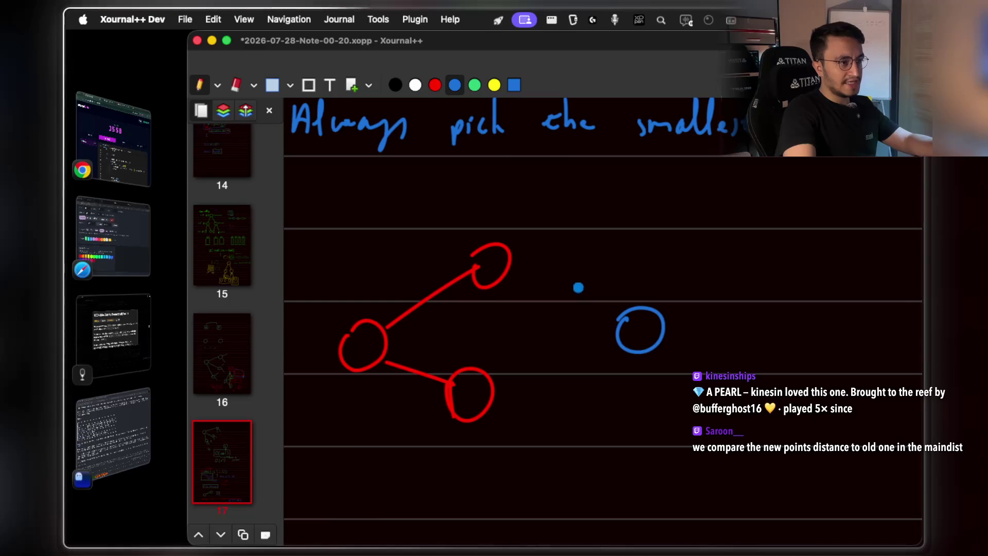
drag(527, 269, 538, 274)
drag(549, 279, 569, 288)
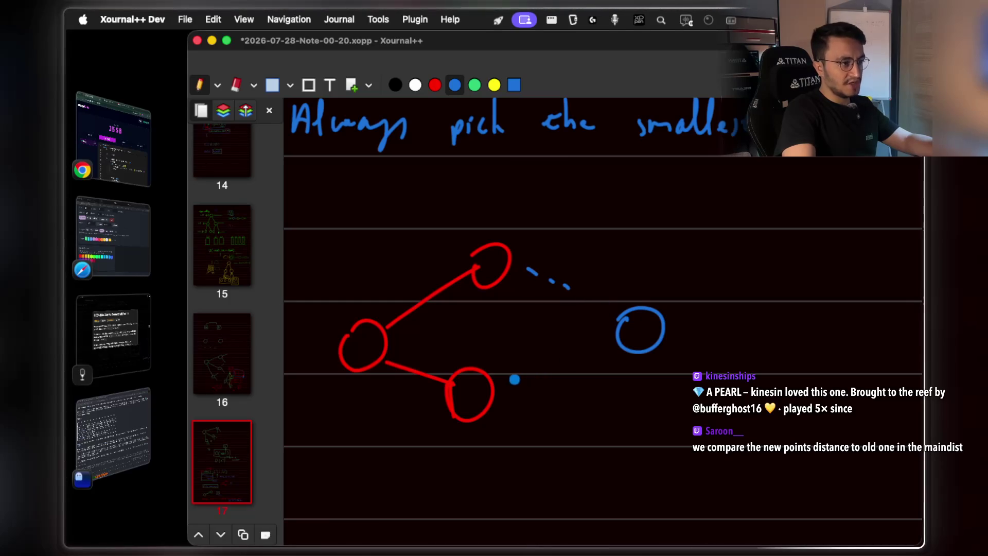
Add dashed blue lines from the left red node to the blue circle.
drag(407, 334, 448, 334)
click(496, 334)
drag(517, 331, 523, 331)
scroll(568, 329, up, 2)
drag(466, 360, 507, 361)
drag(527, 360, 533, 360)
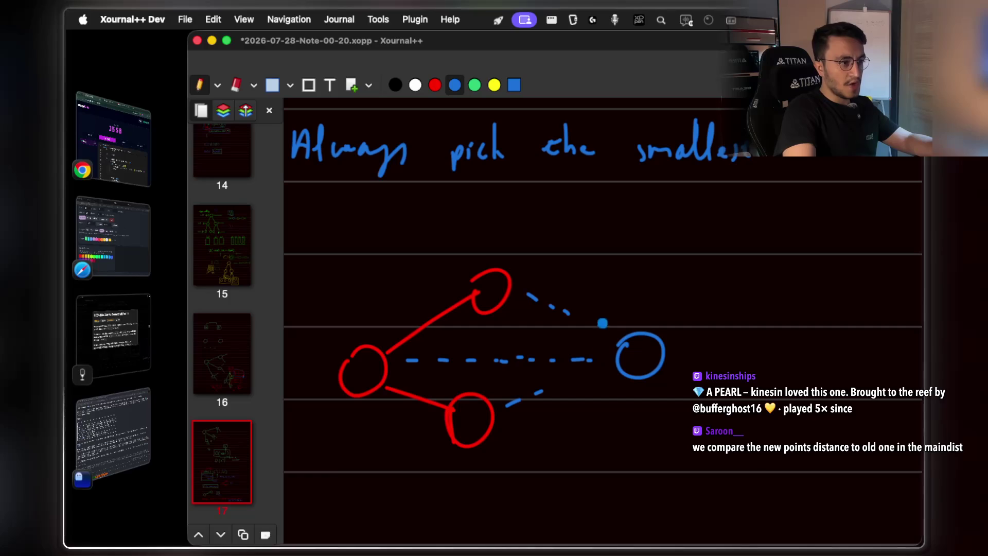
Enclose the blue circle in a dashed blue box.
mouse_move(602, 317)
mouse_down()
mouse_move(609, 382)
mouse_move(664, 384)
mouse_up()
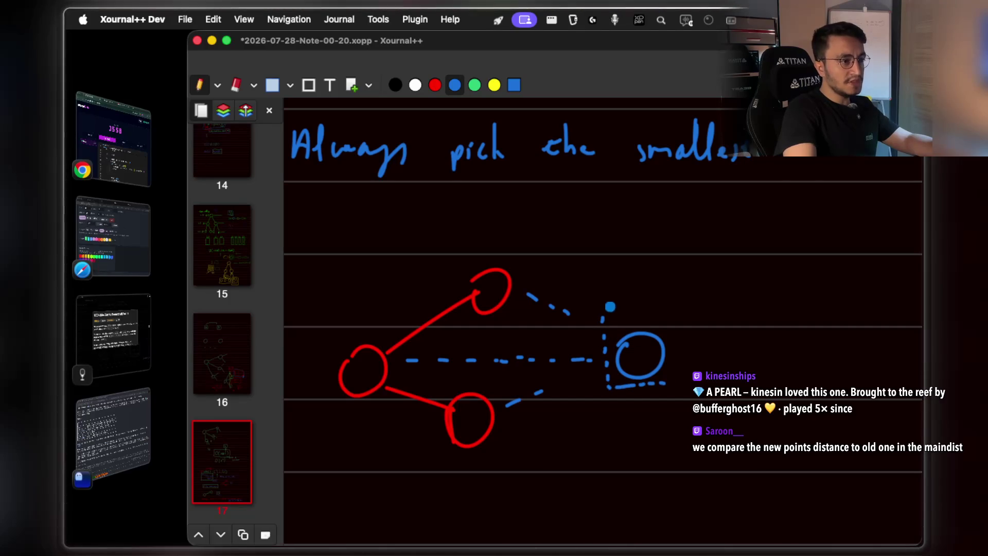
drag(616, 313, 628, 314)
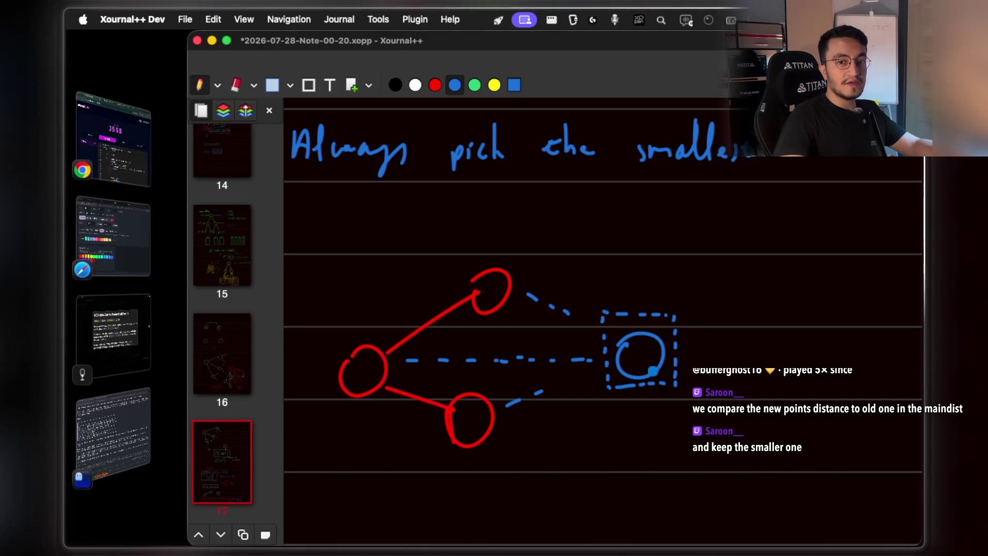
scroll(653, 371, down, 3)
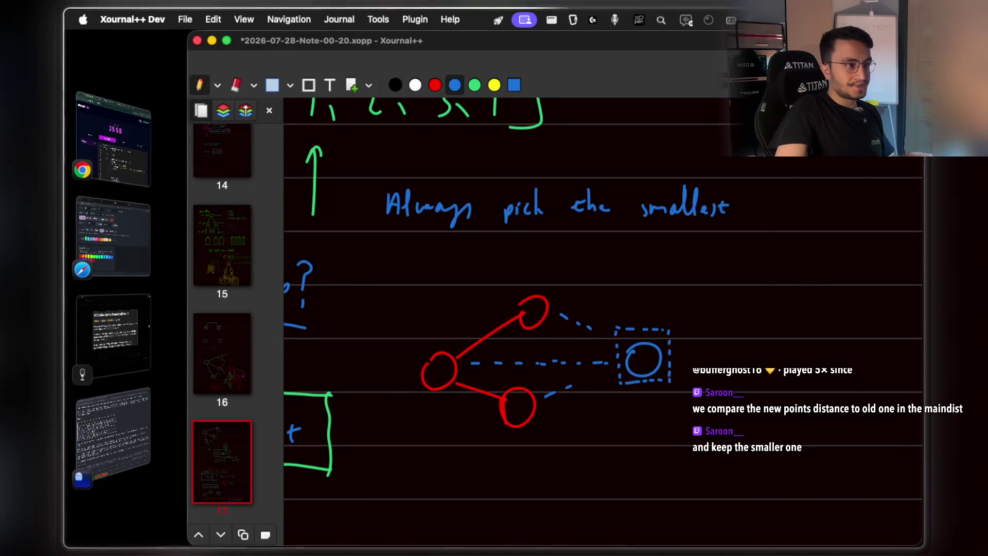
Paste the larger chat screenshot above the diagram, deselect it, and make the window fullscreen.
key(super+v)
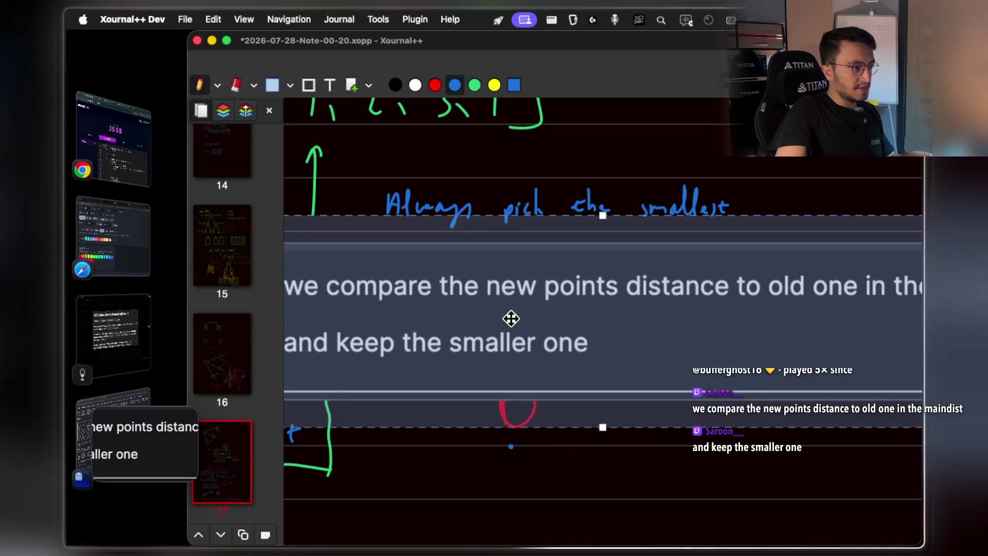
key(super+v)
scroll(739, 342, right, 5)
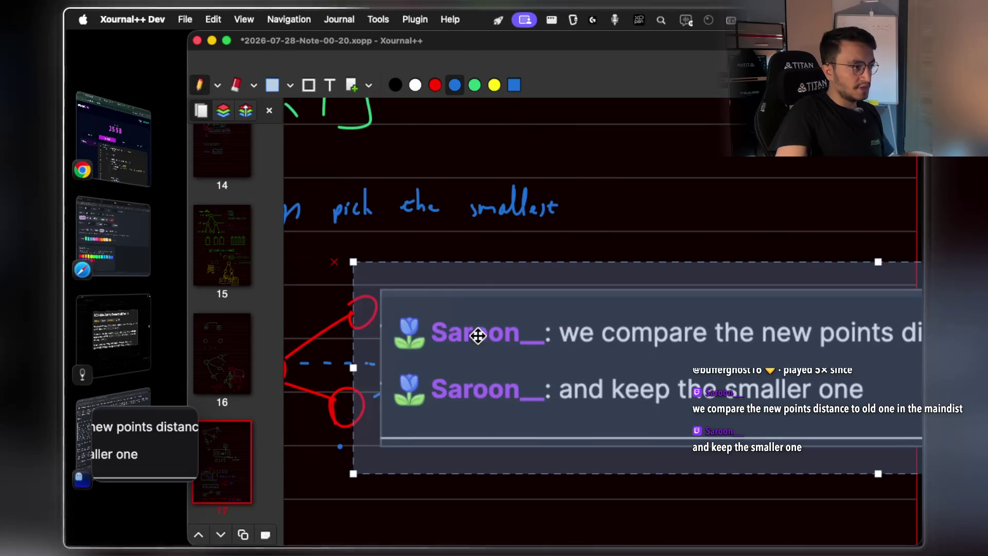
mouse_move(365, 268)
mouse_down()
mouse_move(762, 356)
mouse_move(916, 416)
mouse_move(834, 412)
mouse_move(409, 280)
mouse_move(344, 137)
mouse_move(377, 166)
mouse_up()
click(674, 361)
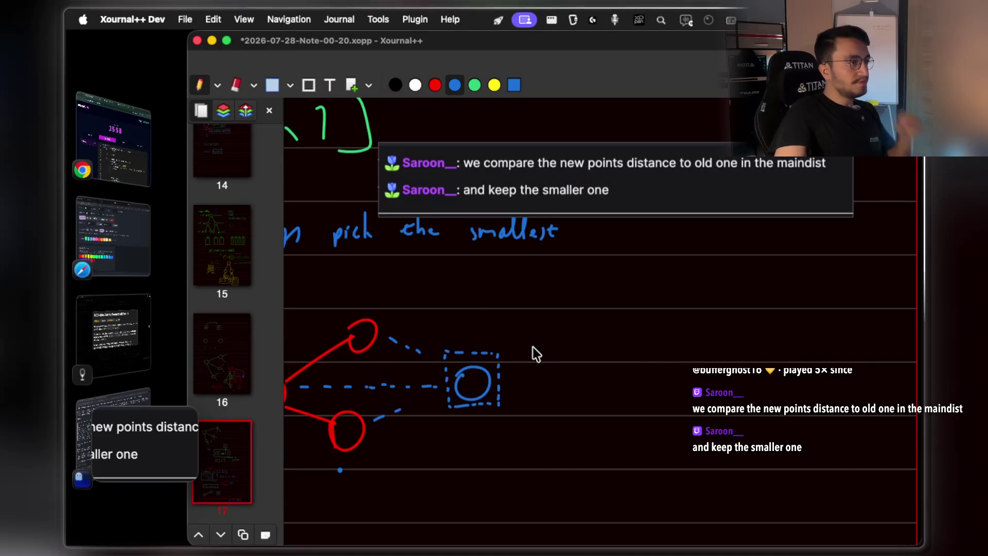
click(229, 42)
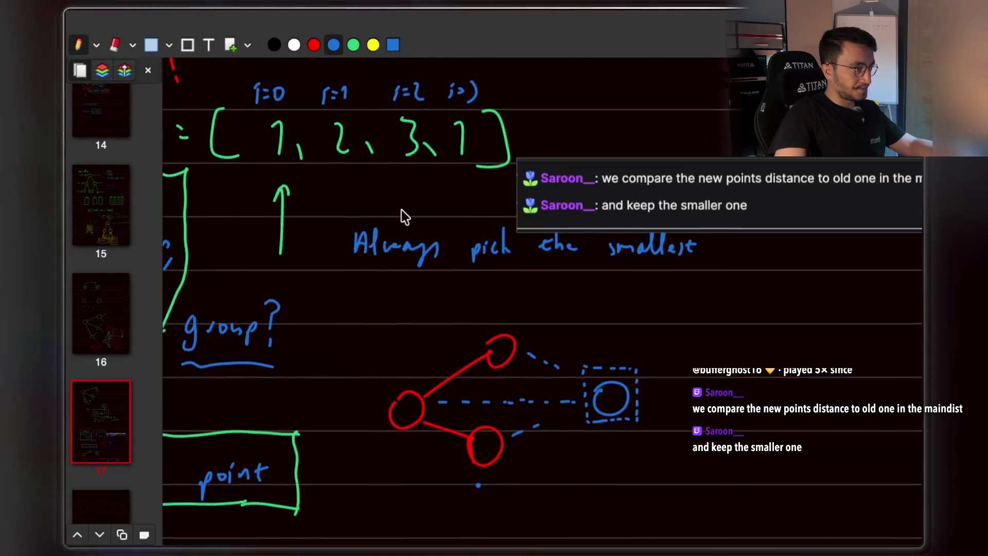
Underline 'old one' and 'maindist' in blue and draw a row of four blue circles beside them.
scroll(401, 209, up, 3)
scroll(401, 209, right, 5)
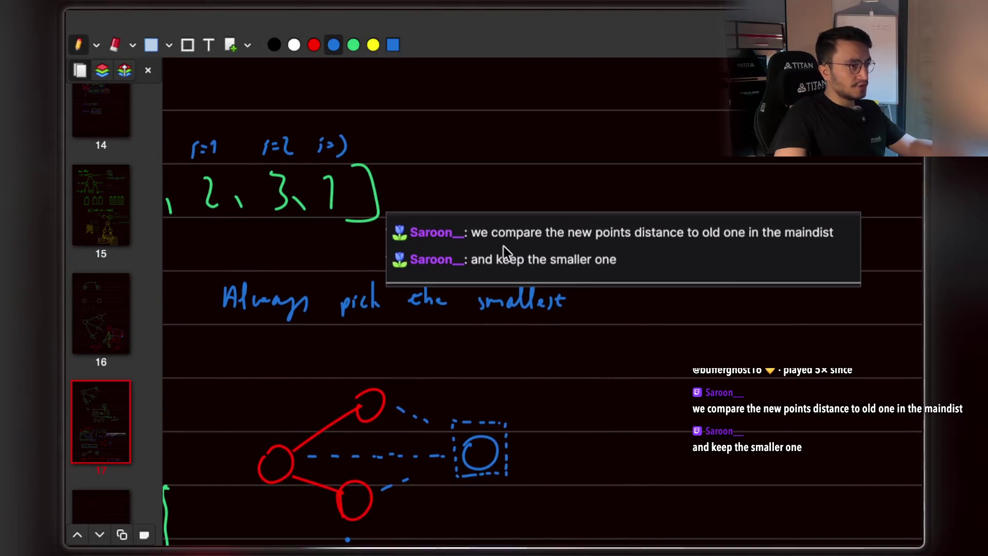
scroll(503, 246, up, 5)
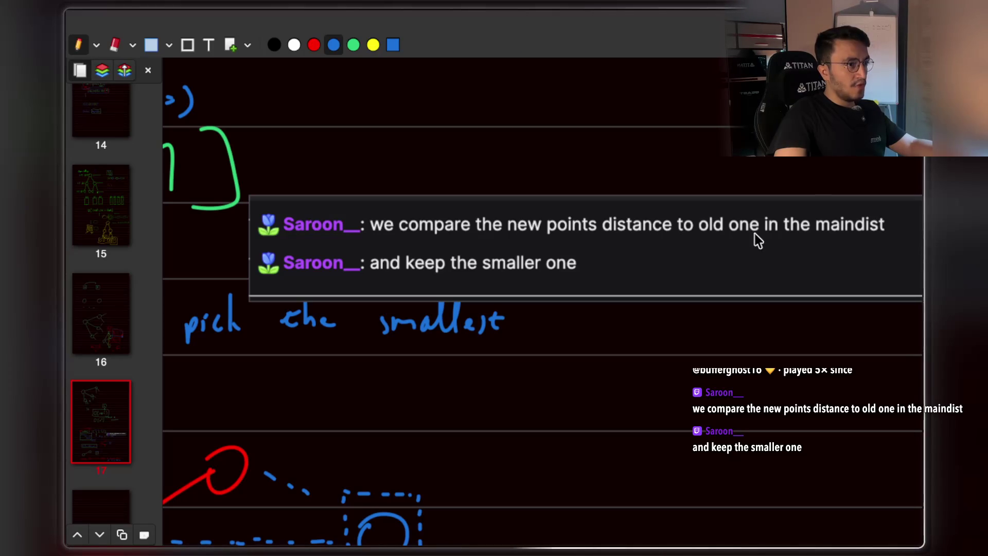
scroll(823, 238, right, 3)
scroll(823, 239, up, 1)
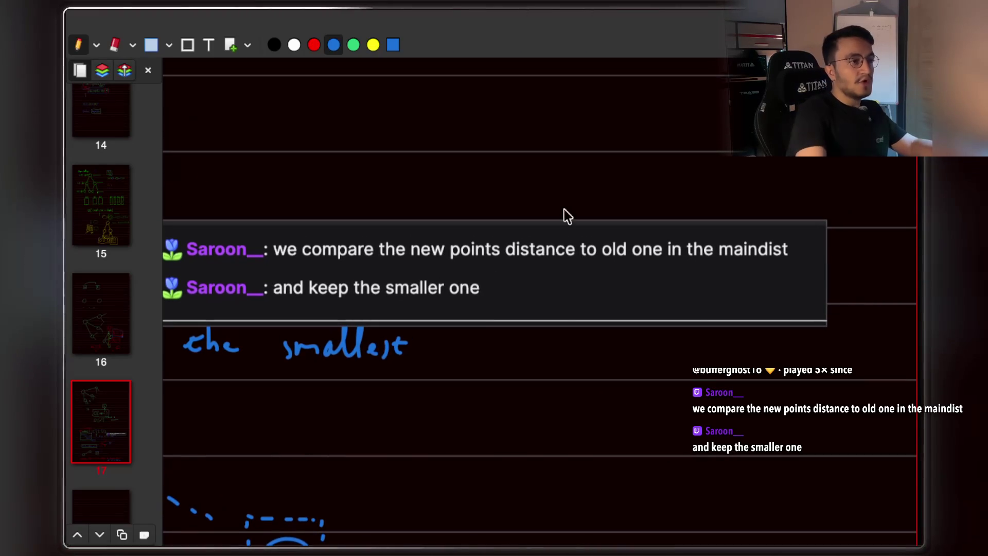
drag(586, 266, 651, 262)
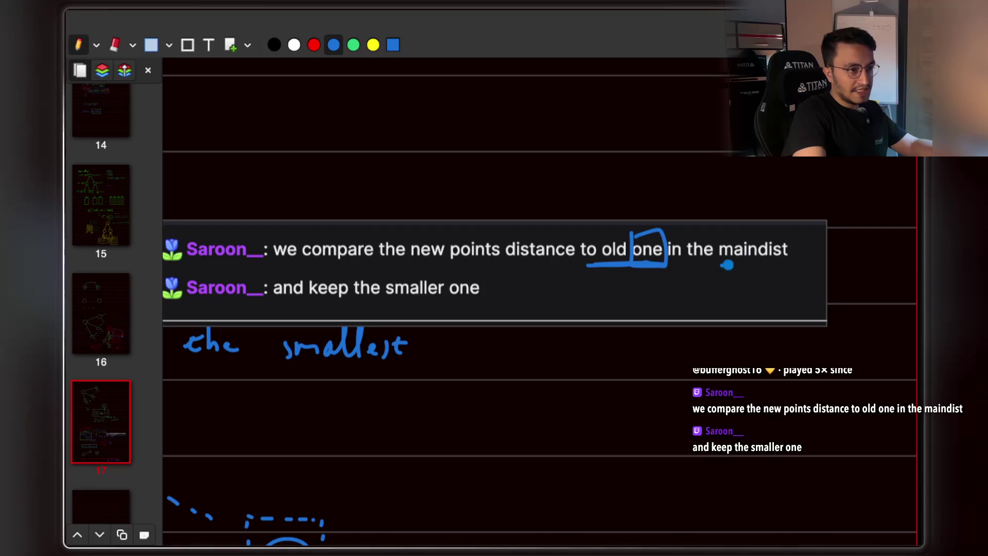
drag(721, 265, 791, 265)
scroll(790, 265, down, 1)
drag(709, 283, 727, 291)
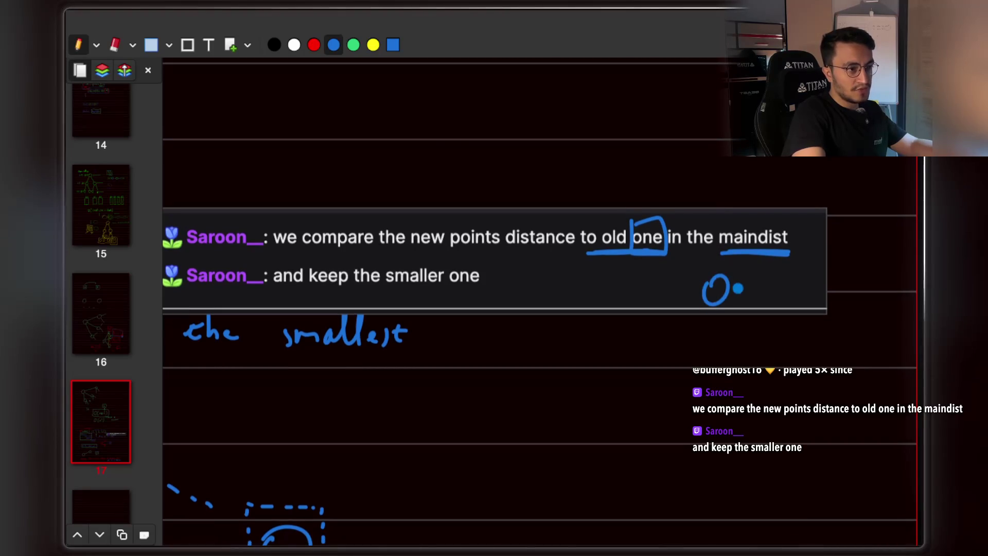
mouse_move(822, 284)
mouse_down()
mouse_move(854, 296)
mouse_move(842, 269)
mouse_up()
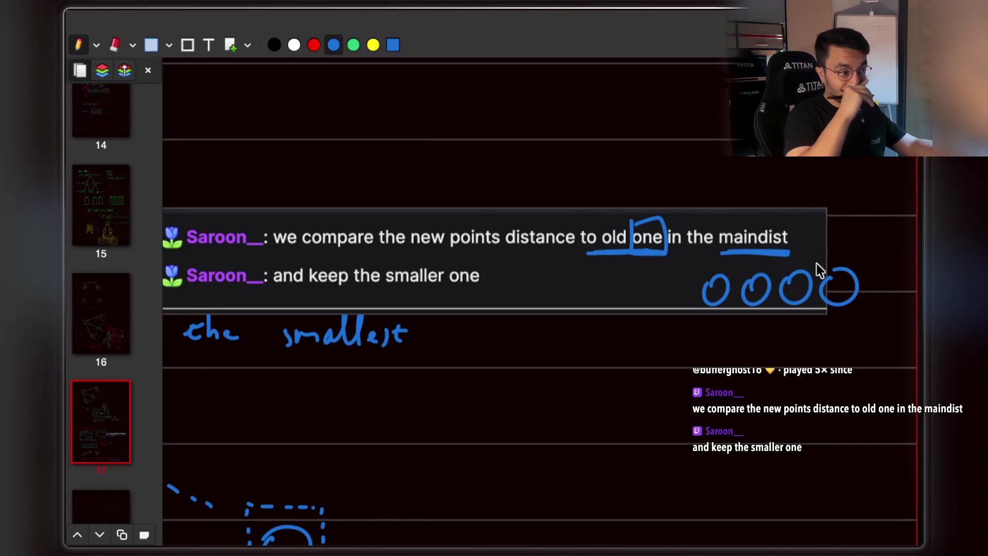
In red, draw a question mark above the boxed 'one' and dashes under the circles.
key(r)
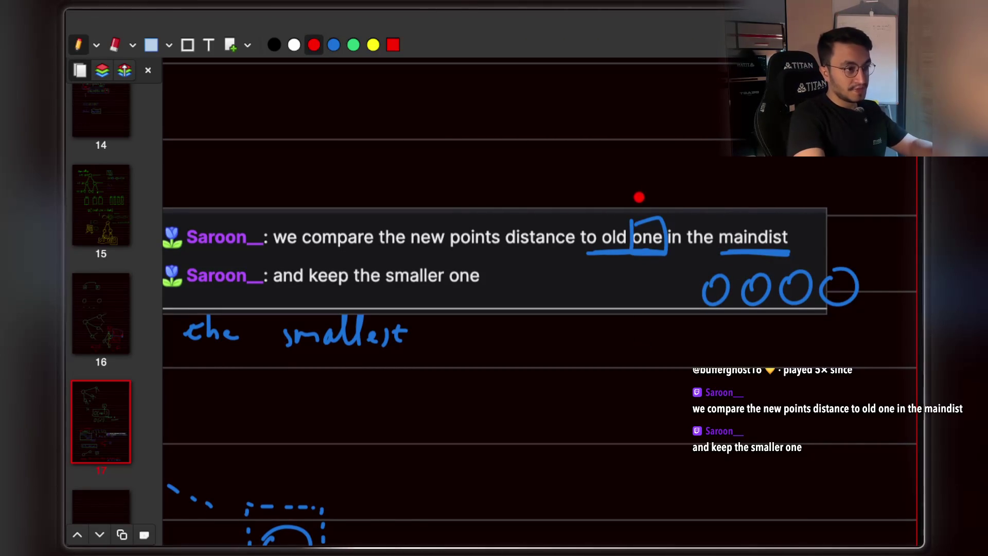
drag(644, 166, 639, 208)
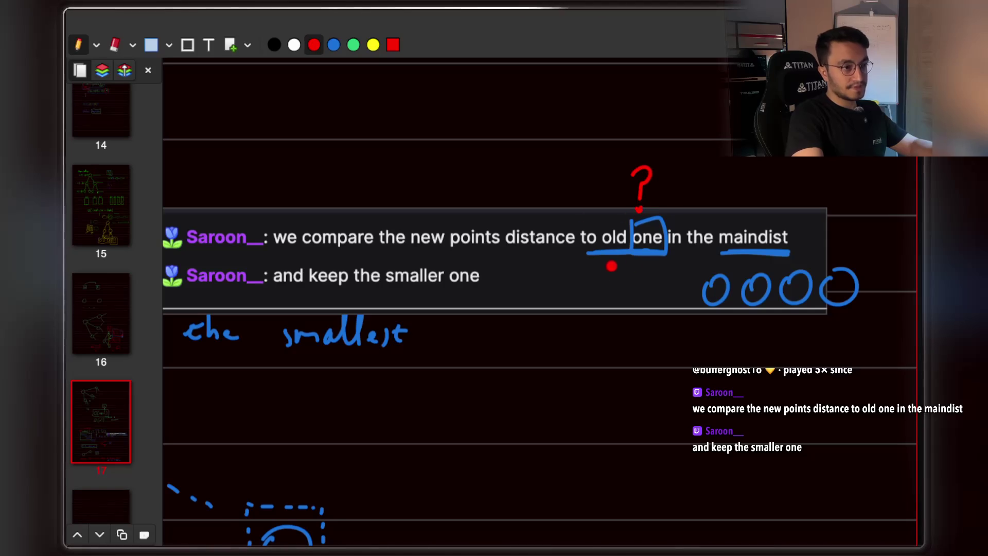
drag(699, 321, 722, 322)
click(743, 318)
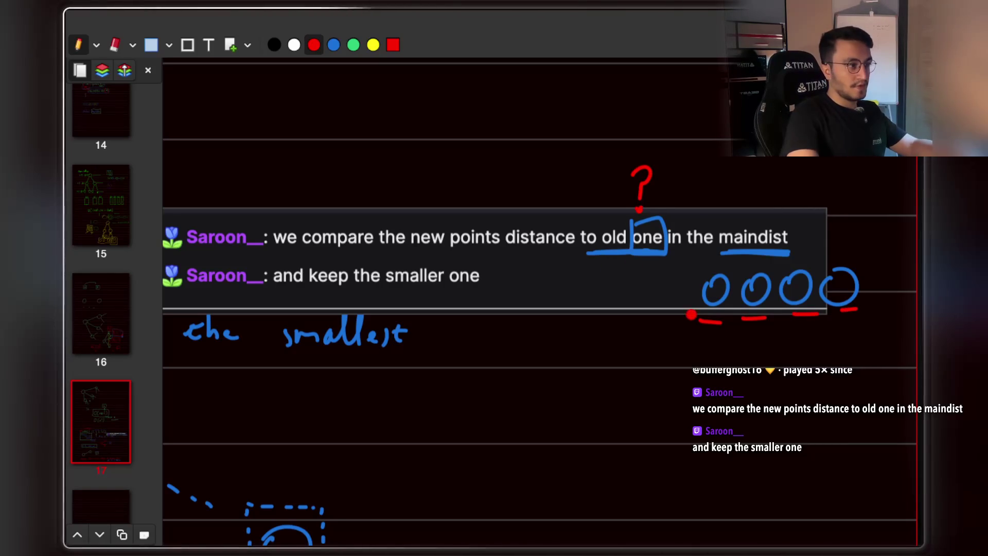
Draw a red question mark below the chat text, then switch to the StreamArena window.
scroll(694, 327, left, 5)
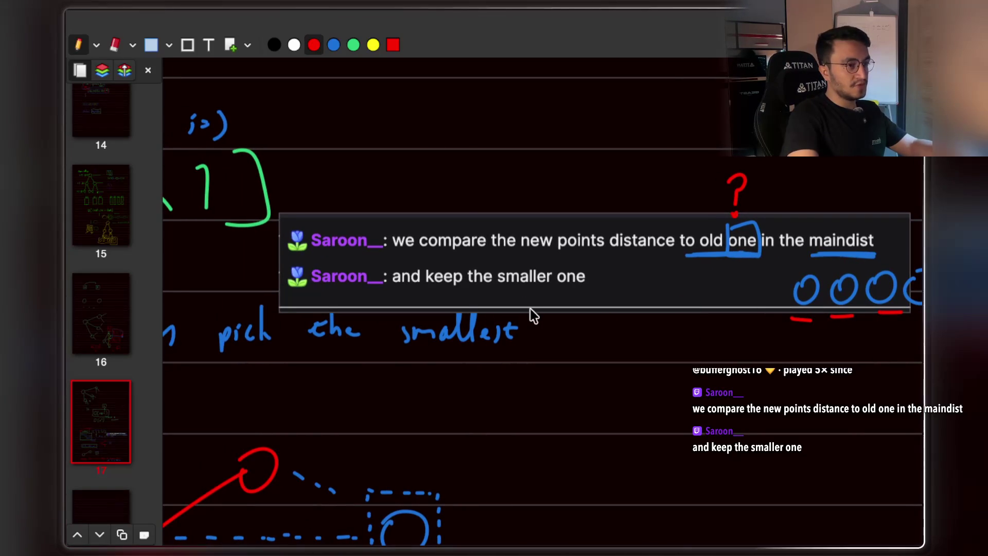
scroll(533, 315, right, 5)
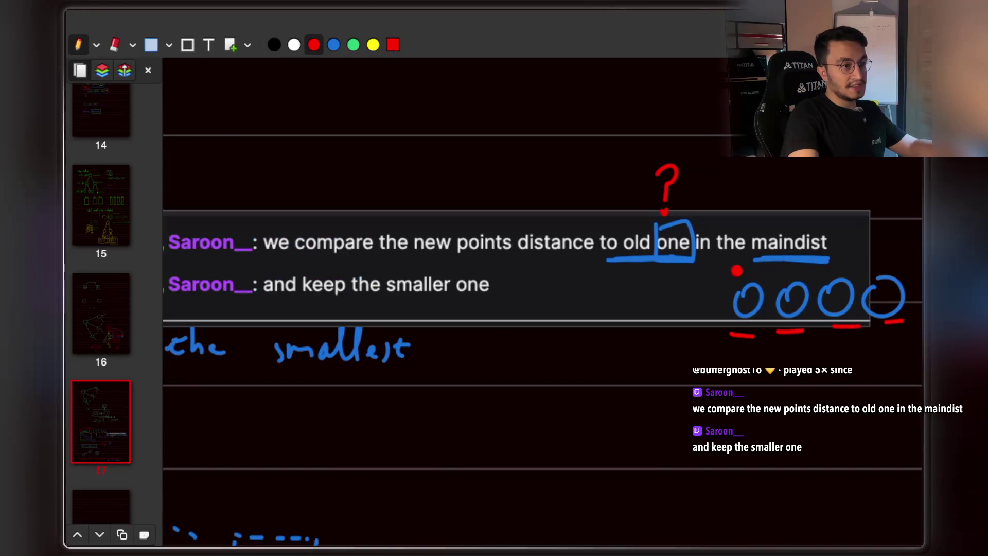
scroll(740, 272, right, 2)
drag(539, 297, 552, 311)
click(552, 321)
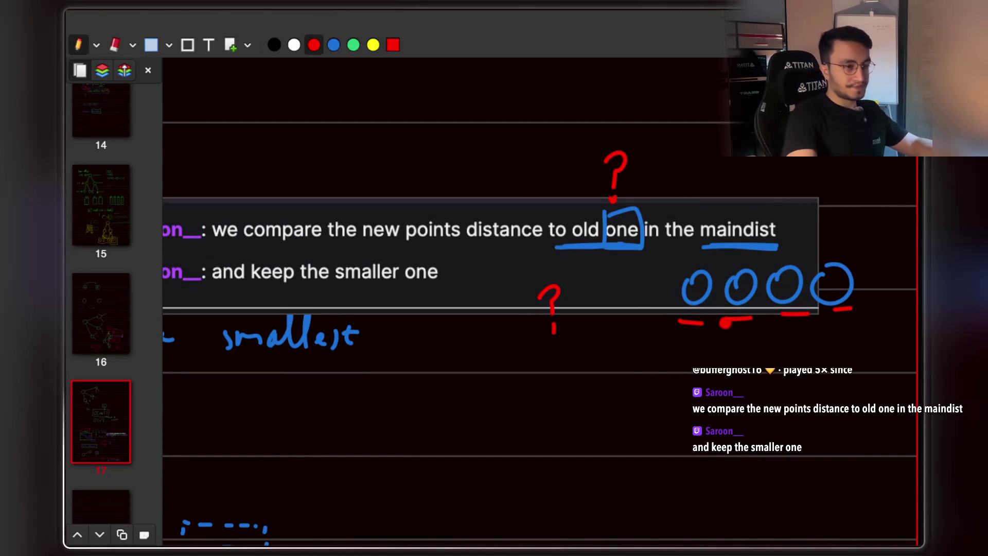
scroll(664, 342, down, 1)
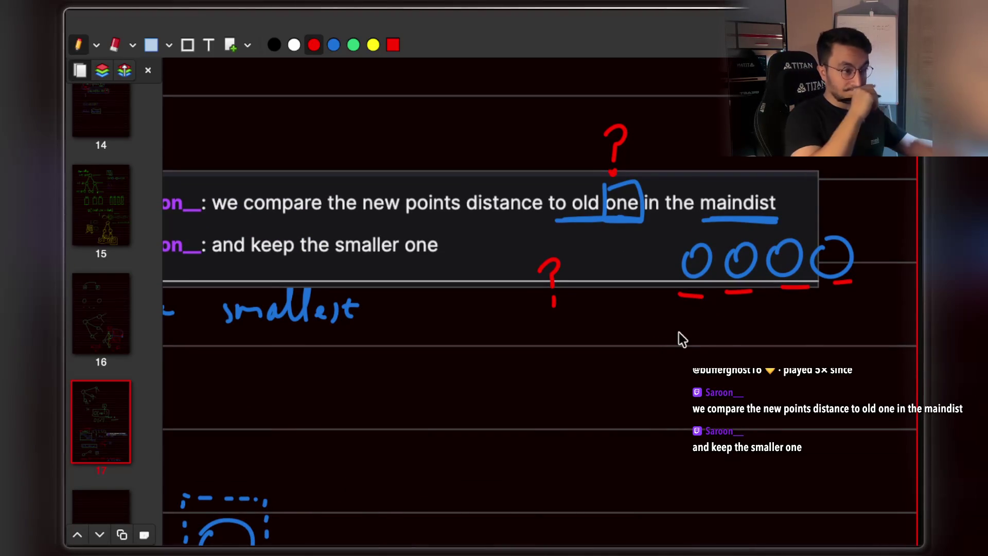
scroll(547, 346, left, 15)
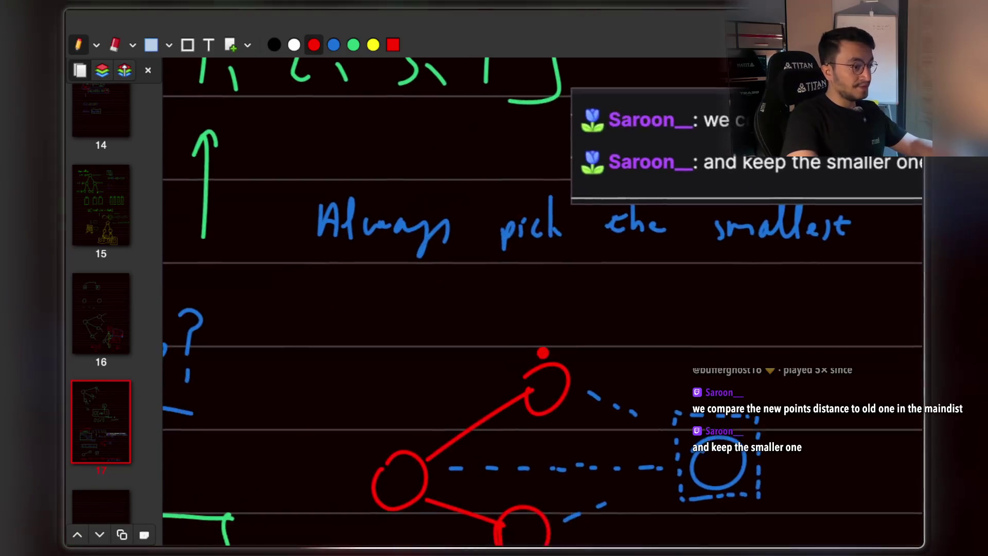
key(super+Tab)
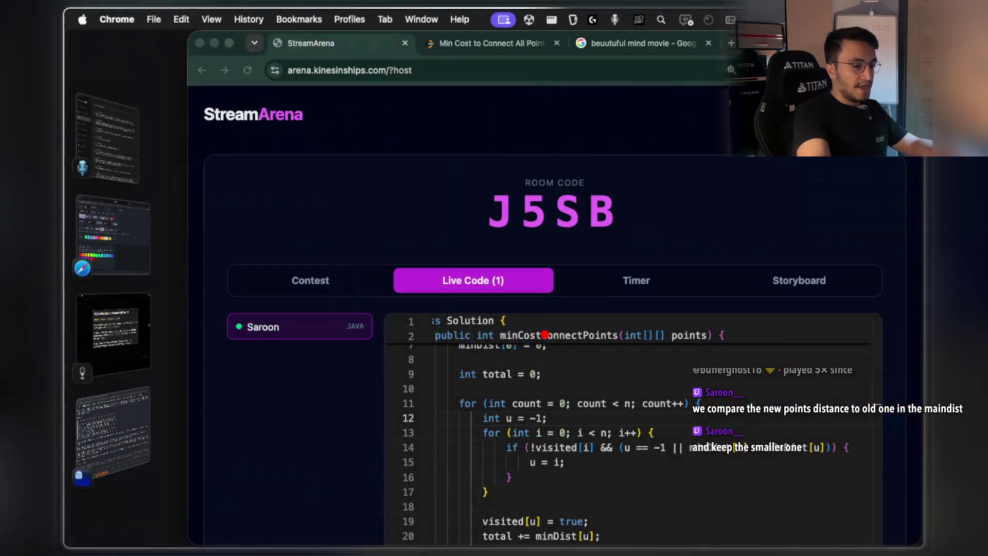
Highlight 'minDist[i] < minDist[u]' on line 14, scroll to the relax loop, and return to Xournal++.
scroll(548, 405, down, 2)
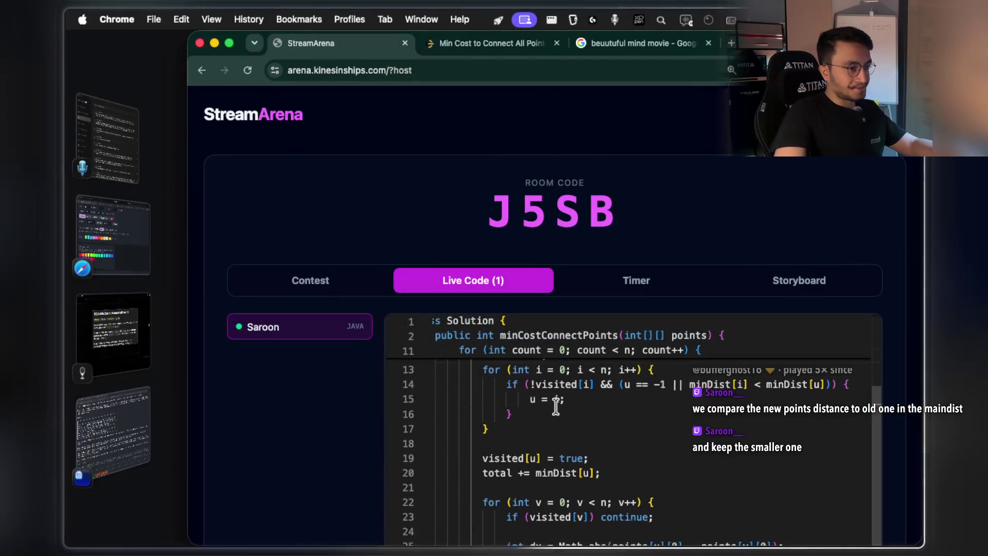
drag(693, 390, 821, 390)
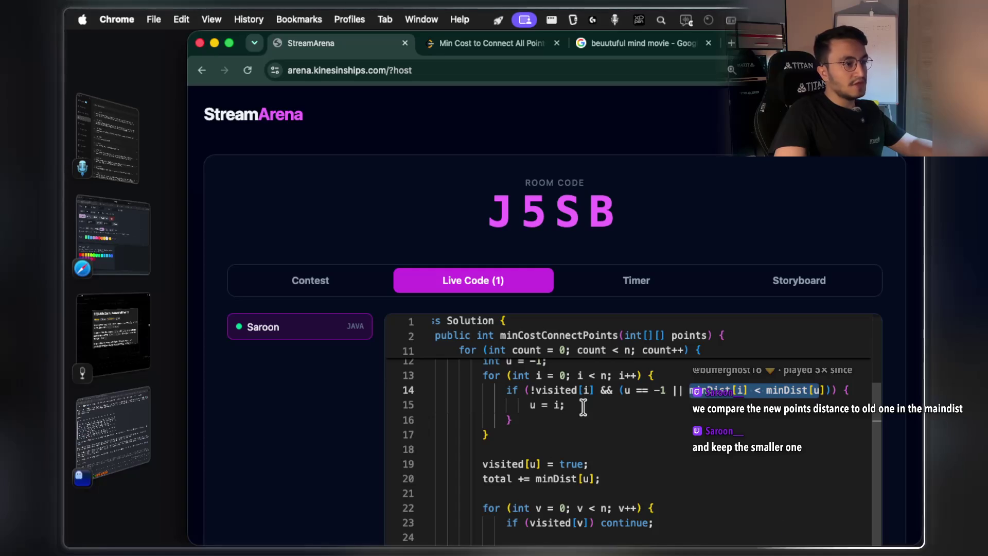
scroll(583, 407, down, 3)
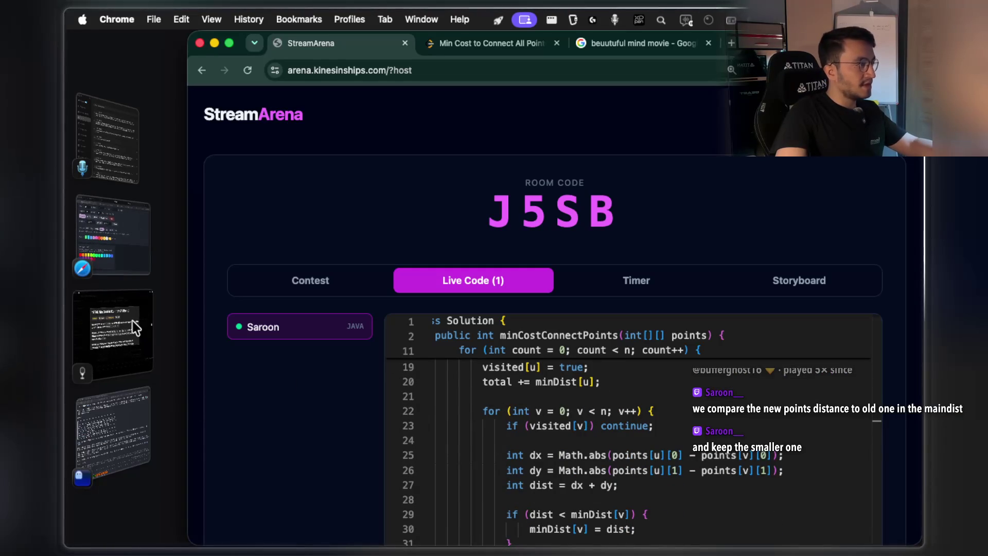
click(116, 398)
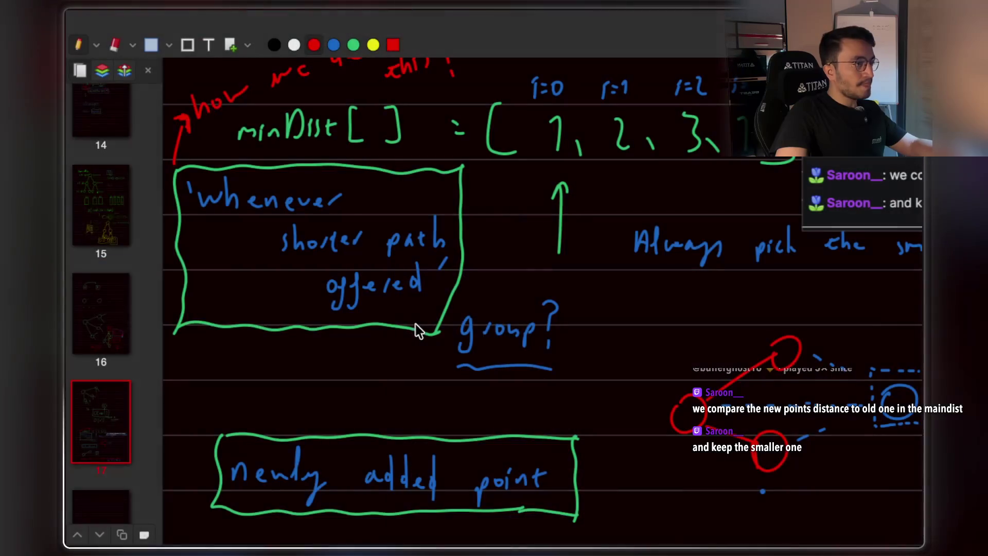
key(super+Tab)
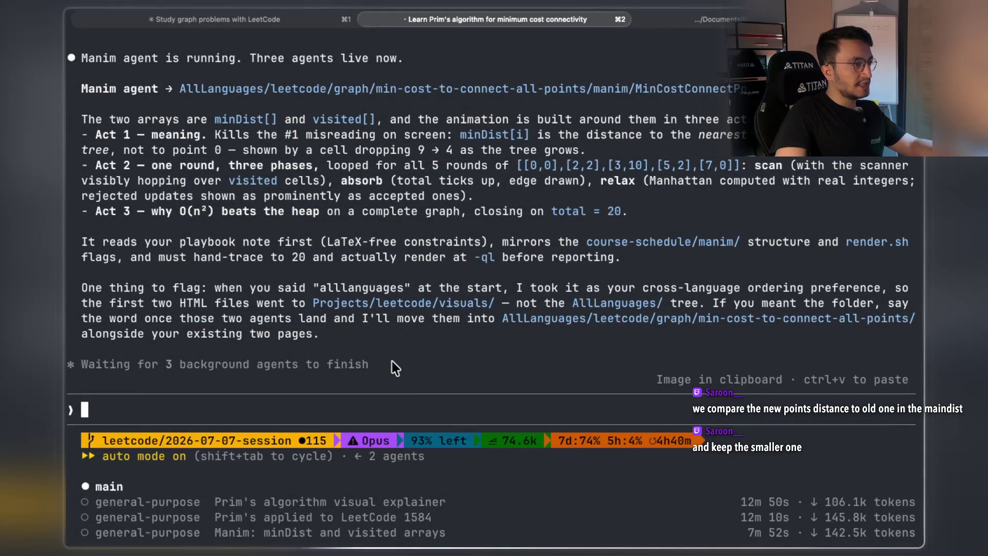
scroll(392, 362, up, 3)
scroll(392, 361, down, 3)
scroll(393, 362, up, 1)
scroll(392, 360, down, 1)
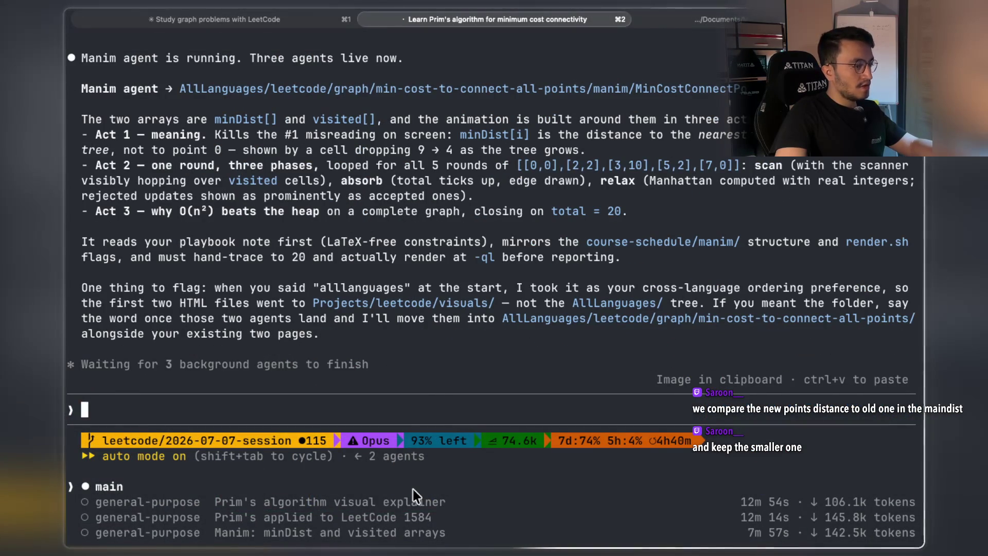
key(super+Tab)
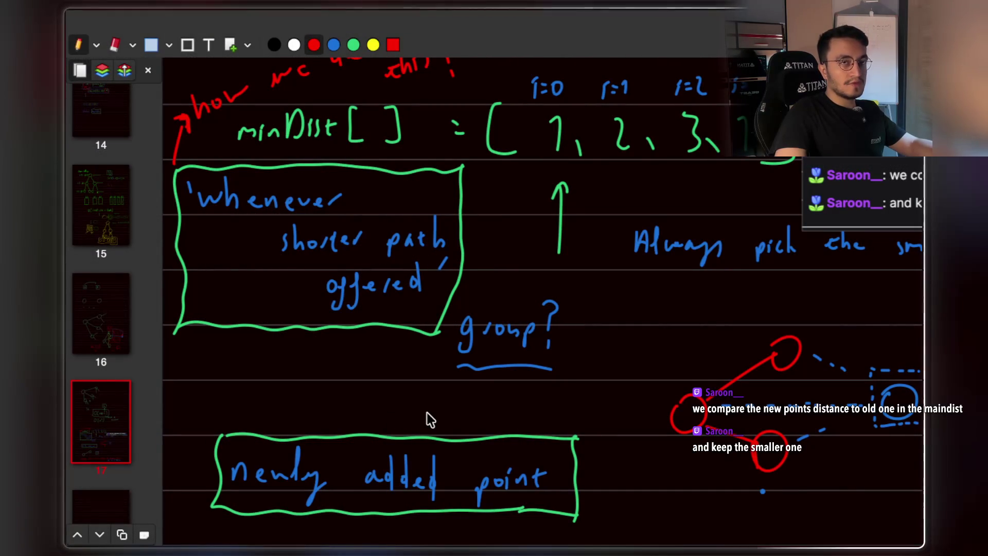
Scroll below the diagrams and paste the copied chat message with Ctrl+V.
scroll(419, 390, left, 5)
scroll(419, 390, up, 1)
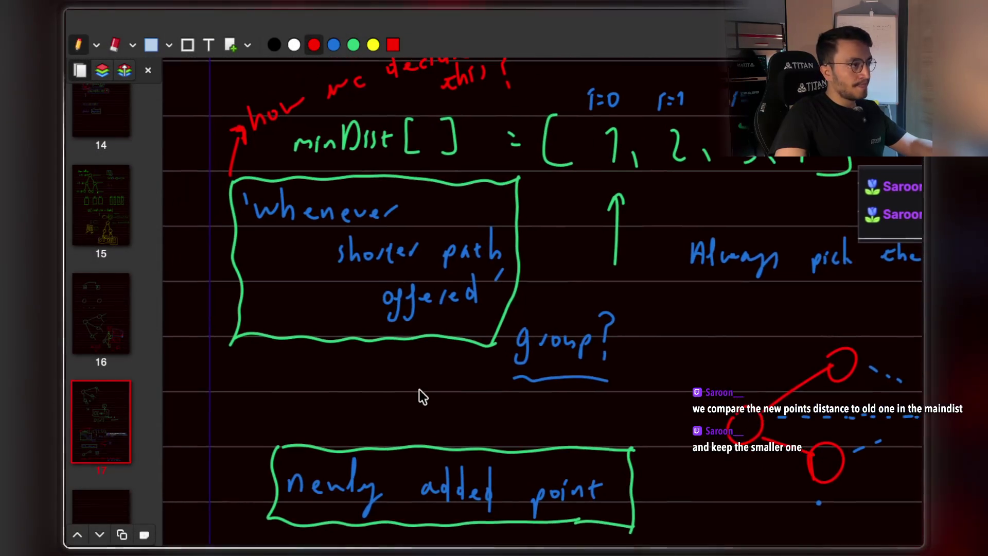
scroll(419, 390, right, 2)
scroll(419, 390, up, 1)
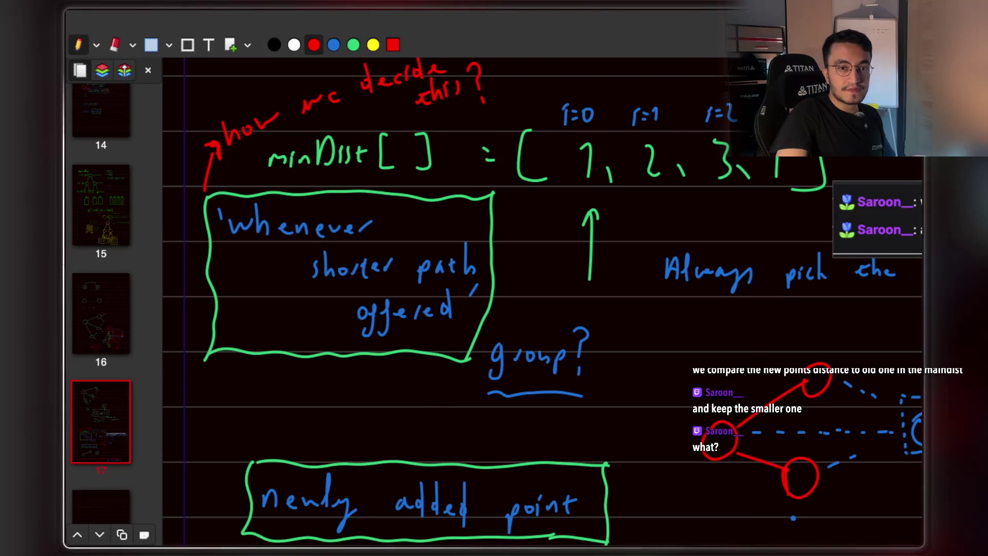
scroll(464, 348, down, 6)
scroll(479, 304, right, 5)
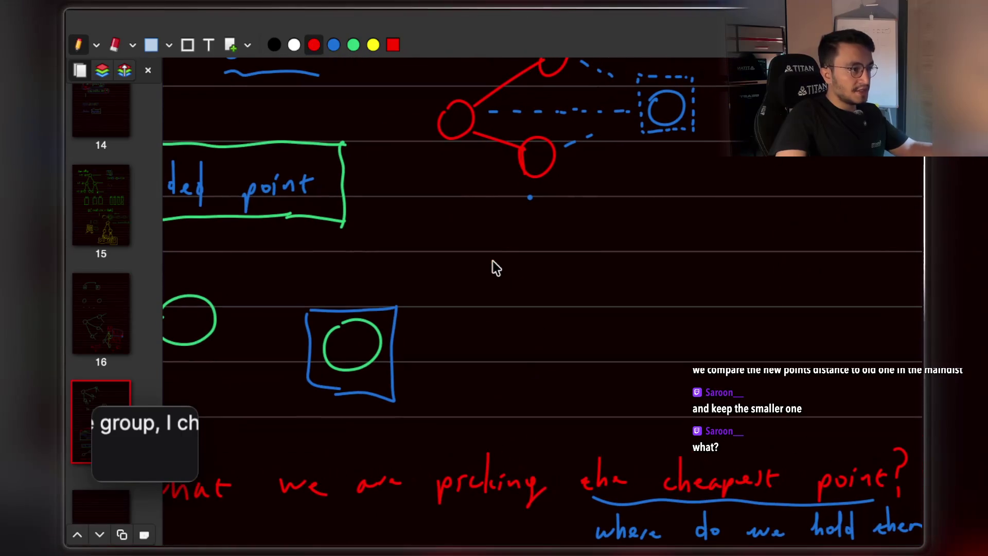
key(ctrl+v)
scroll(353, 266, right, 3)
Shrink the pasted chat message and position it under the diagram.
mouse_move(353, 266)
mouse_down()
mouse_move(408, 269)
mouse_move(166, 256)
mouse_move(496, 287)
mouse_up()
scroll(585, 310, right, 2)
mouse_move(584, 310)
mouse_down()
mouse_move(427, 228)
mouse_move(375, 222)
mouse_up()
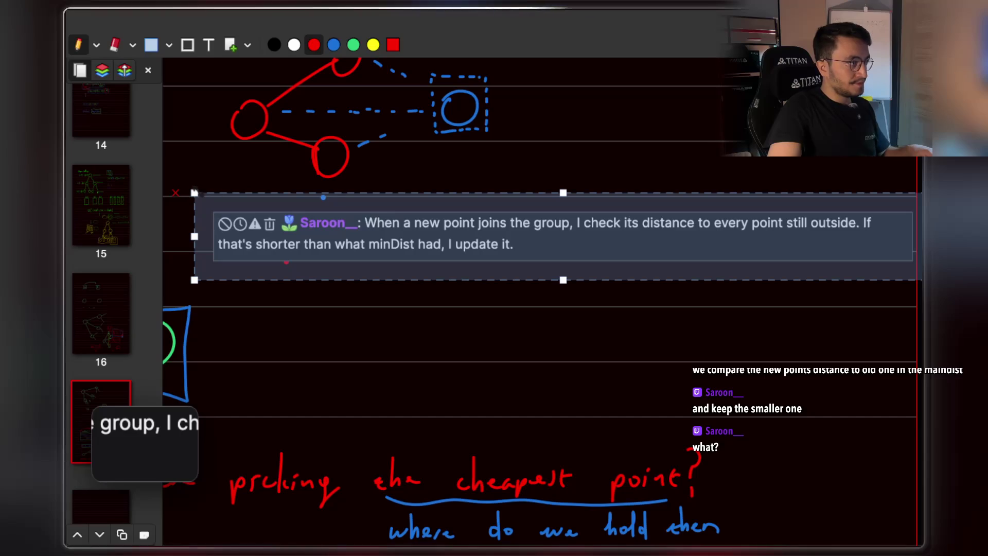
drag(194, 192, 283, 198)
drag(458, 236, 374, 227)
click(388, 353)
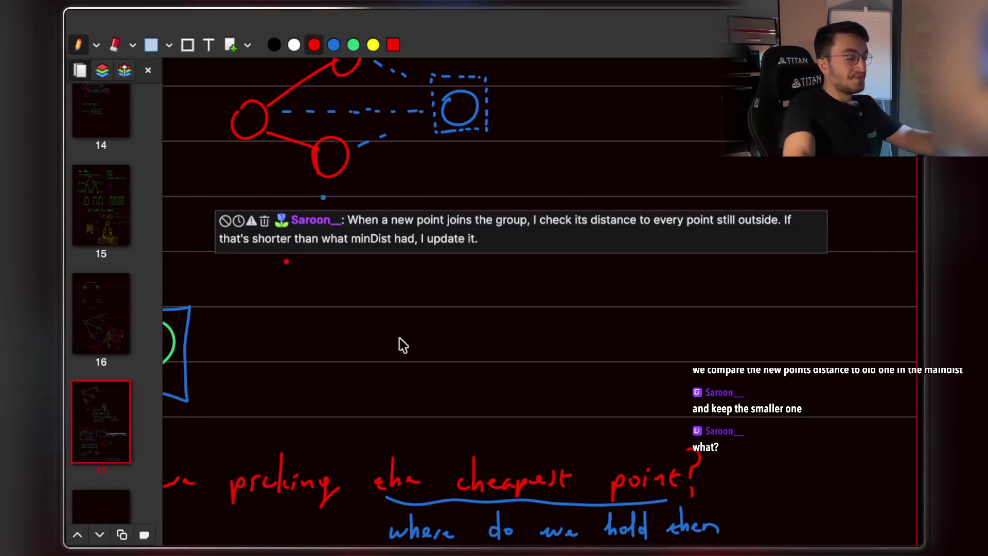
Erase the stray red dot below the message and return to the pen.
click(116, 52)
click(287, 262)
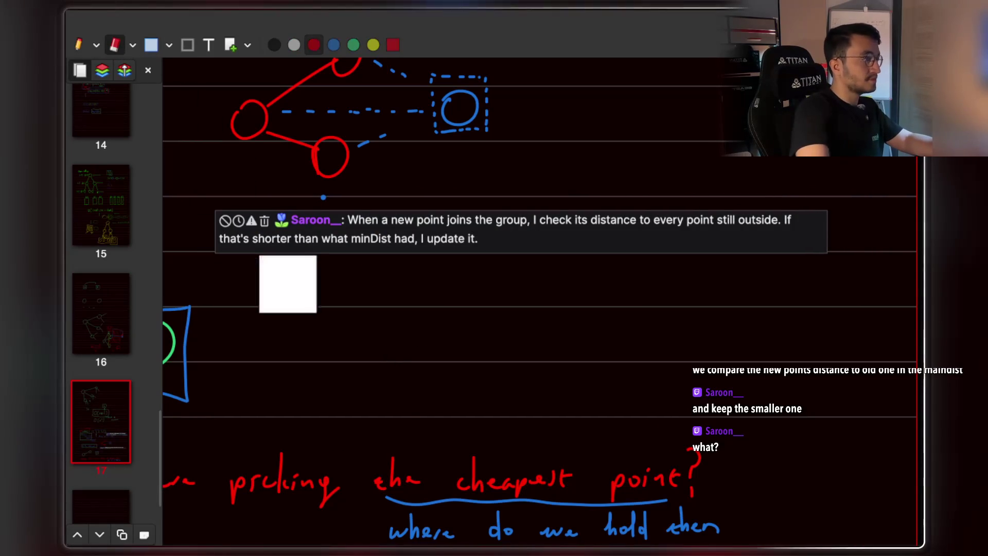
click(78, 45)
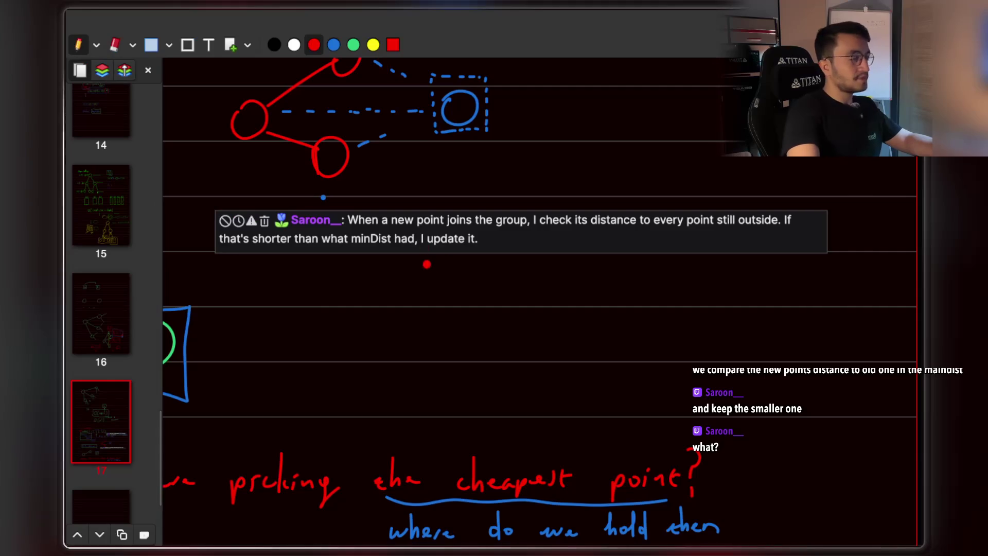
Underline 'every point still outside', 'what minDist had' and 'I update it' in red.
scroll(467, 283, up, 3)
scroll(542, 274, up, 5)
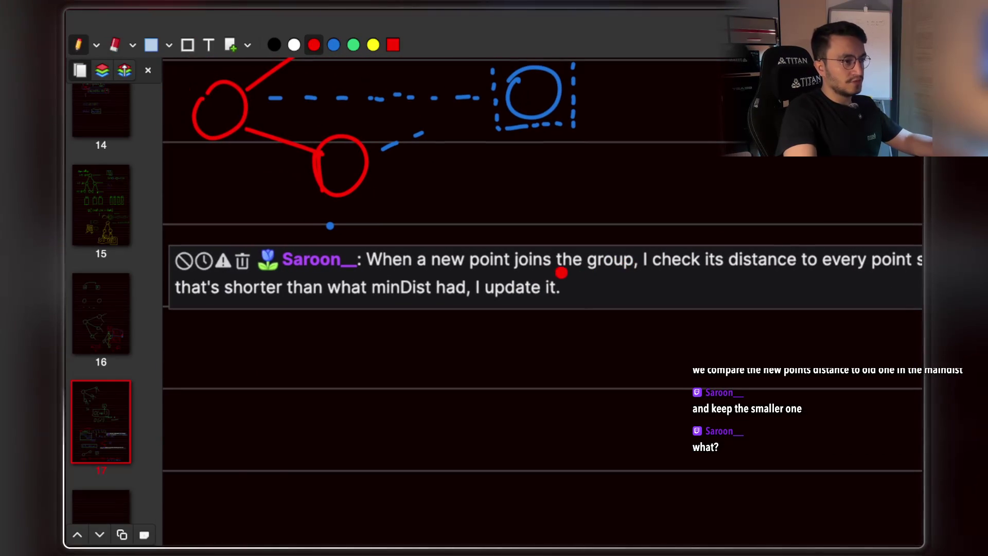
scroll(638, 268, right, 5)
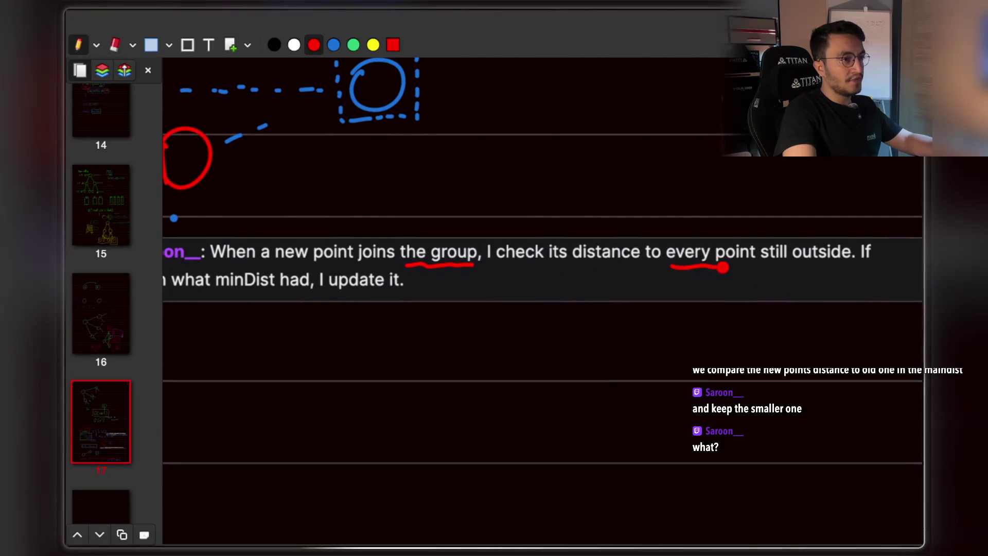
drag(775, 267, 839, 266)
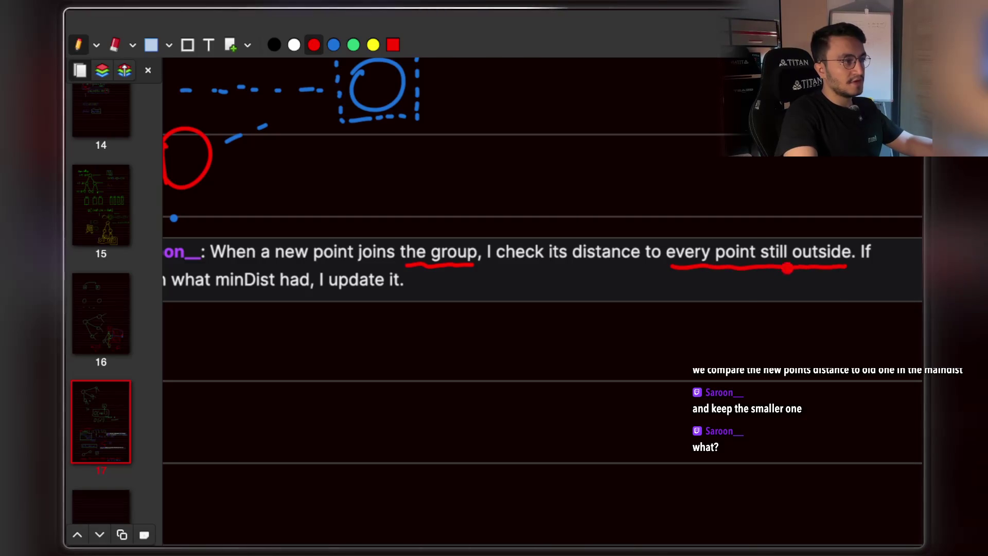
scroll(761, 275, left, 5)
scroll(617, 285, right, 5)
scroll(566, 287, left, 10)
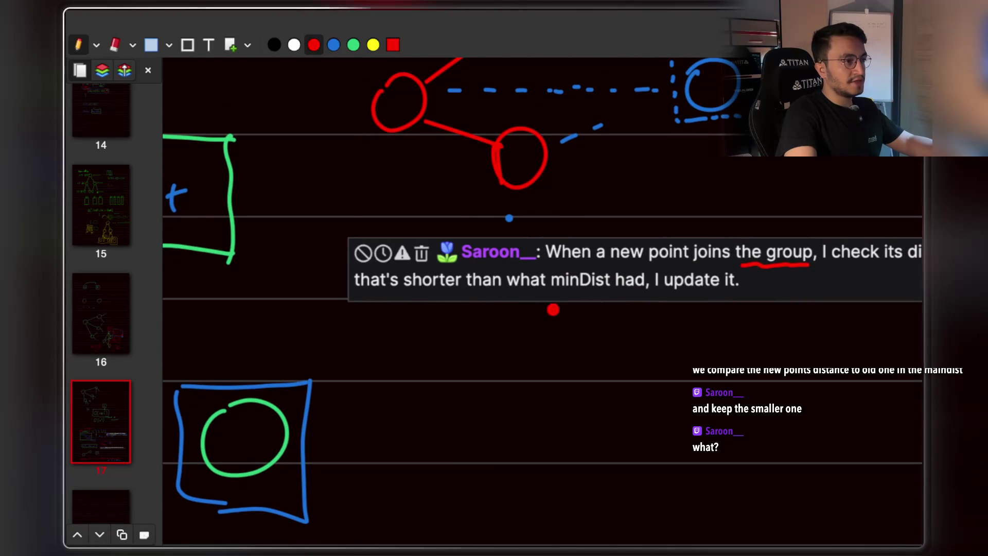
drag(509, 293, 586, 292)
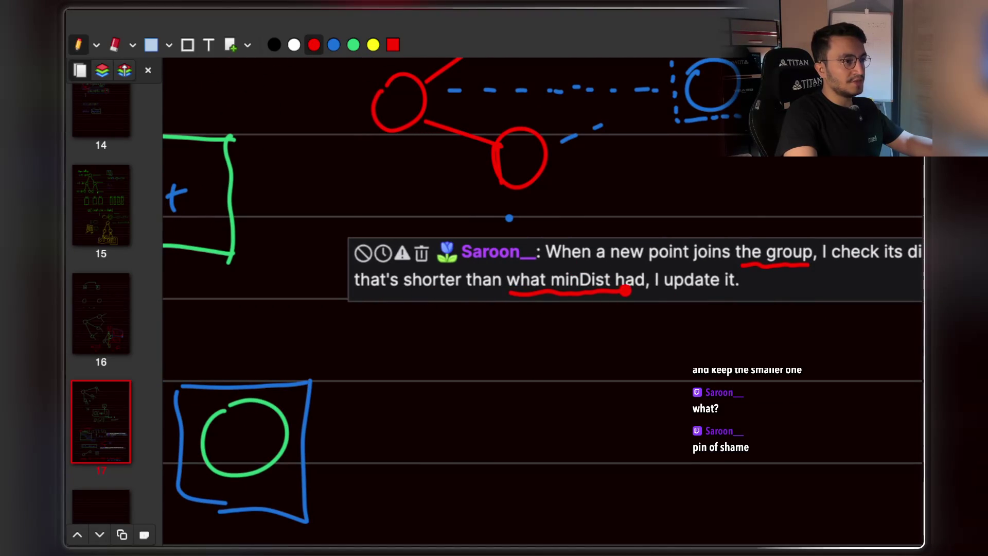
drag(709, 294, 741, 294)
Draw a red slashed star beside the chat text and a question mark above 'group'.
drag(320, 216, 310, 254)
drag(356, 193, 350, 222)
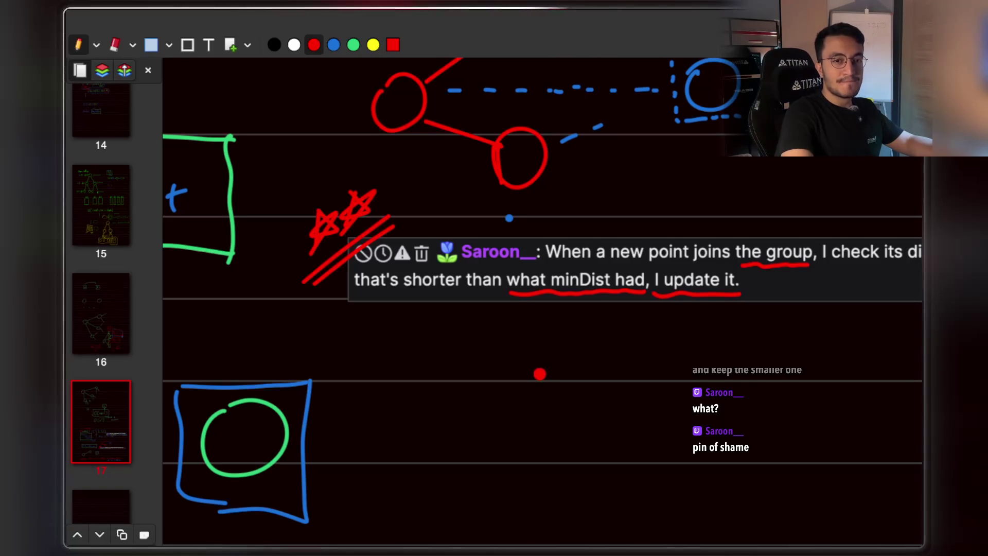
scroll(540, 373, right, 5)
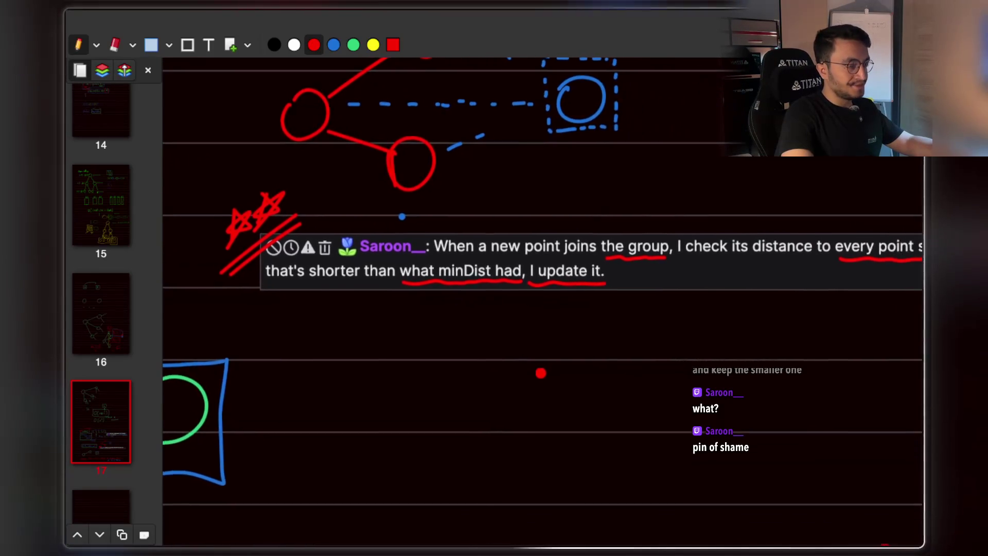
scroll(542, 372, right, 3)
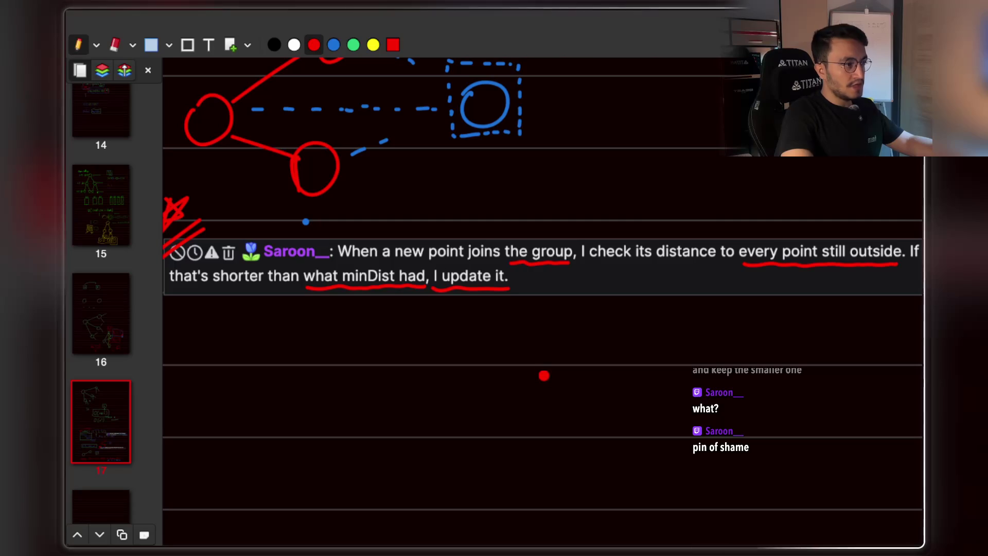
scroll(529, 302, up, 3)
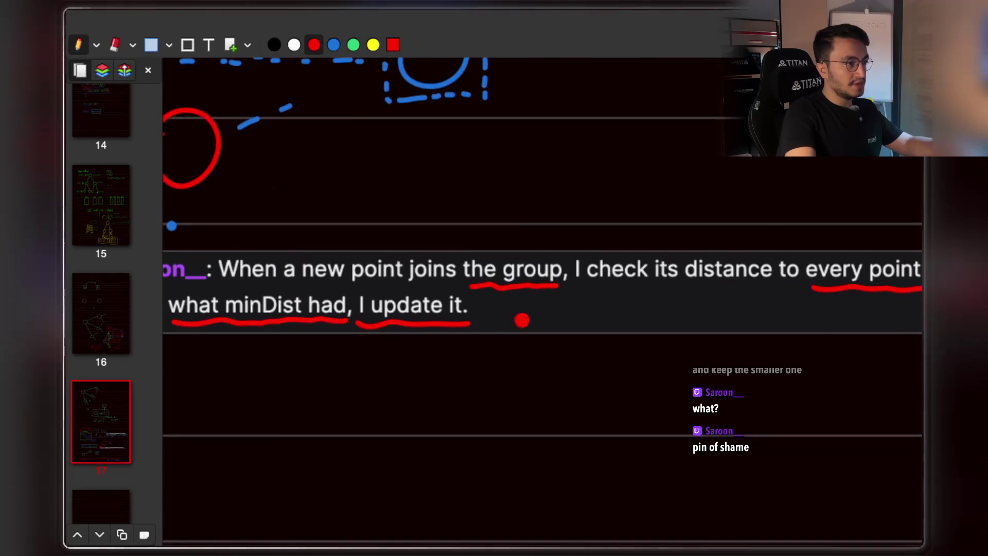
drag(518, 245, 524, 262)
click(523, 270)
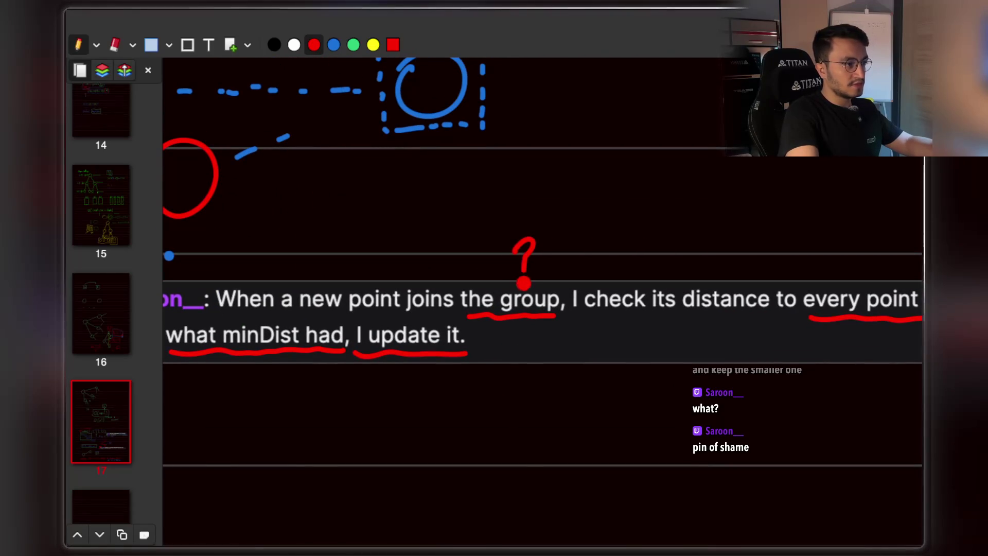
Begin handwriting 'minDist' in red below the chat text.
scroll(530, 481, right, 5)
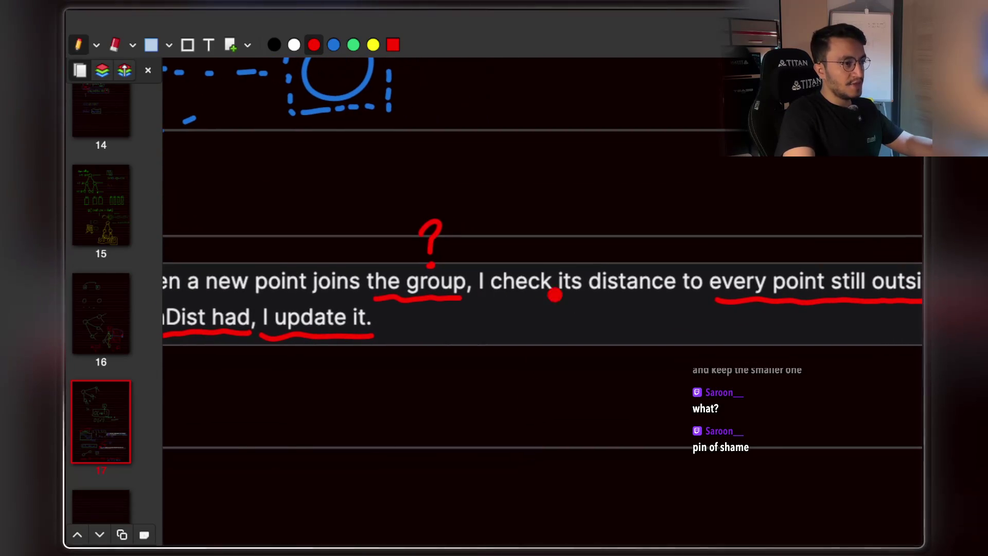
scroll(519, 289, right, 4)
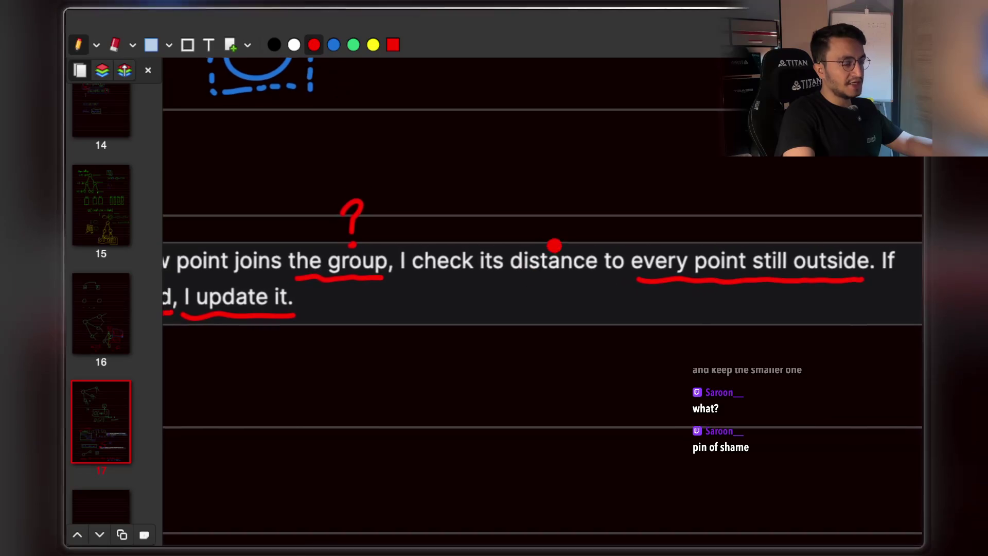
scroll(547, 247, down, 3)
scroll(547, 248, left, 8)
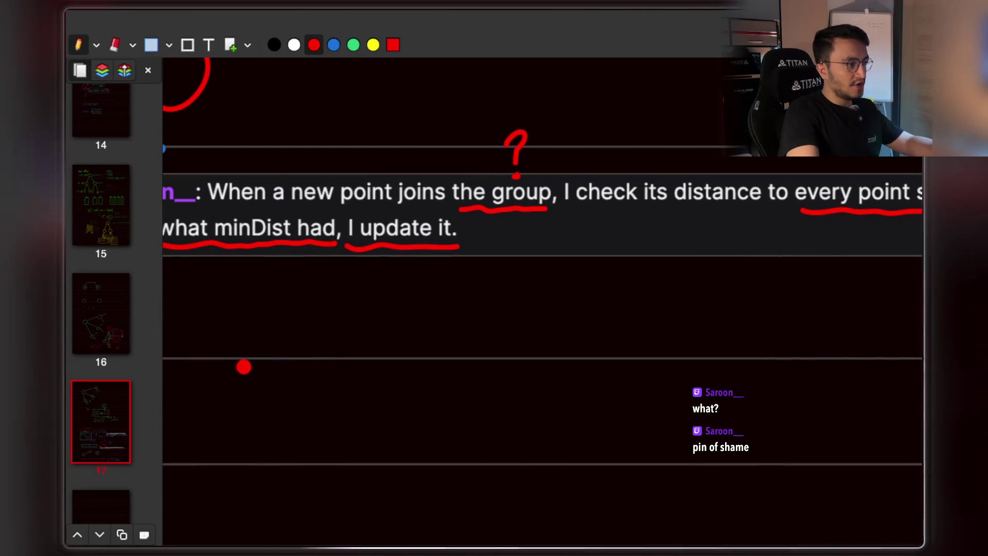
mouse_move(286, 353)
mouse_down()
mouse_move(307, 347)
mouse_move(315, 359)
mouse_up()
drag(323, 322, 359, 319)
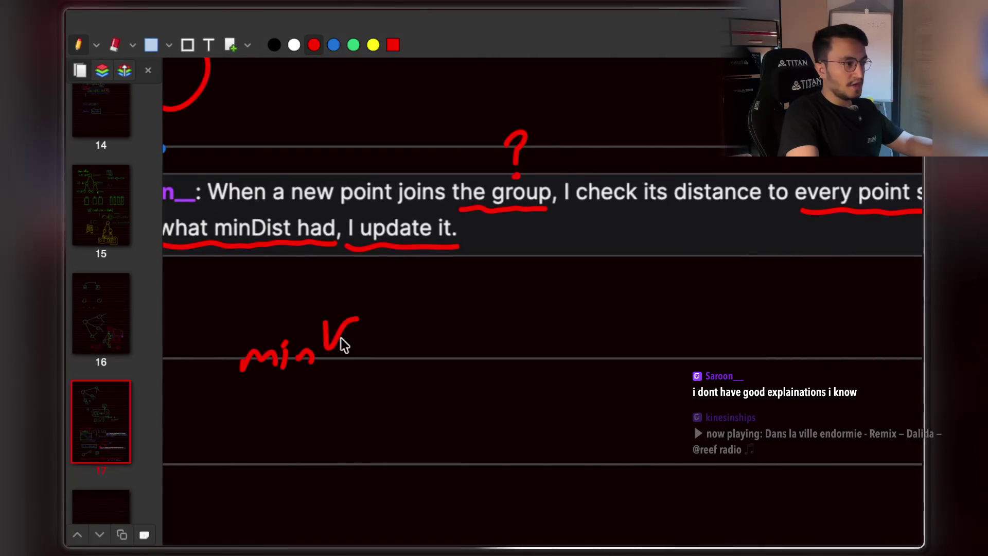
Finish writing 'minDist = [ ]' in red with its equals sign and brackets.
mouse_move(355, 319)
mouse_down()
mouse_move(356, 360)
mouse_move(417, 355)
mouse_up()
drag(410, 341, 423, 338)
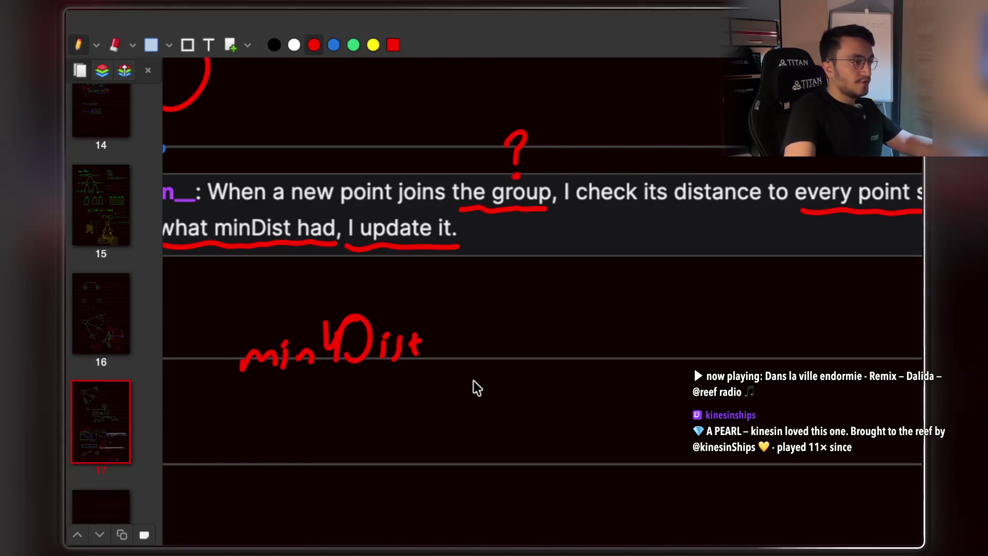
scroll(474, 386, right, 1)
drag(413, 335, 432, 341)
drag(446, 319, 467, 366)
click(445, 348)
drag(444, 289, 470, 286)
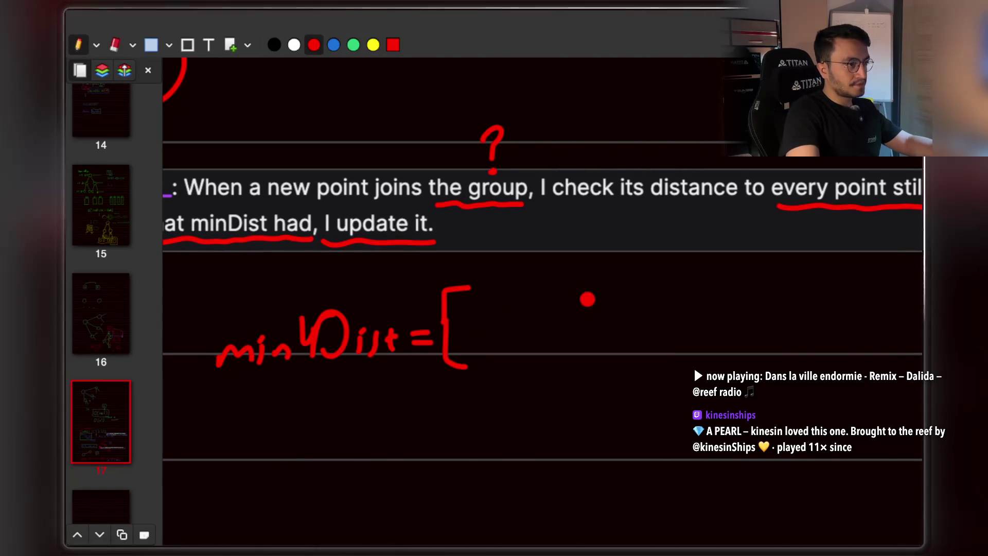
drag(615, 291, 600, 364)
Draw a red circle for the new node, then undo the red label letters beneath it.
scroll(618, 309, right, 5)
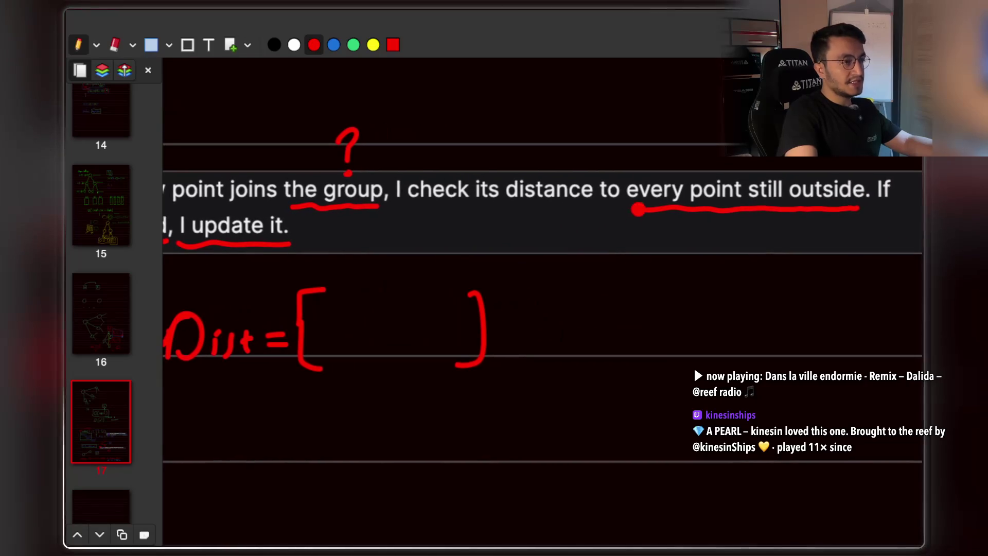
scroll(658, 342, down, 2)
mouse_move(664, 261)
mouse_down()
mouse_move(687, 326)
mouse_move(664, 260)
mouse_move(658, 278)
mouse_up()
drag(607, 386, 627, 379)
mouse_move(637, 369)
mouse_down()
mouse_move(652, 376)
mouse_move(637, 387)
mouse_move(795, 381)
mouse_up()
key(ctrl+z)
key(ctrl+z)
Label the red circle 'new node' in blue and add small blue marks right of the bracket.
click(334, 45)
mouse_move(786, 343)
mouse_down()
mouse_move(805, 381)
mouse_move(827, 378)
mouse_up()
scroll(551, 177, up, 2)
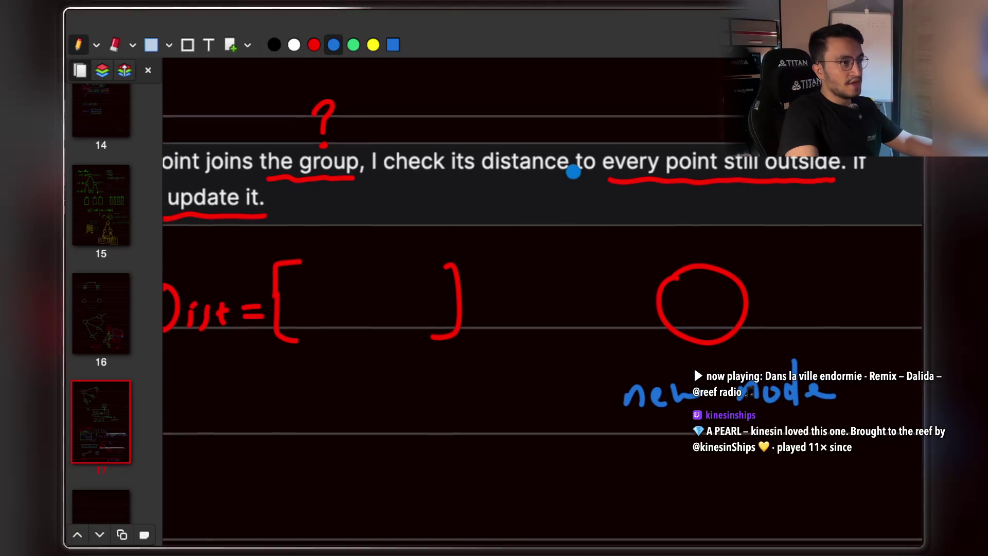
scroll(643, 185, right, 2)
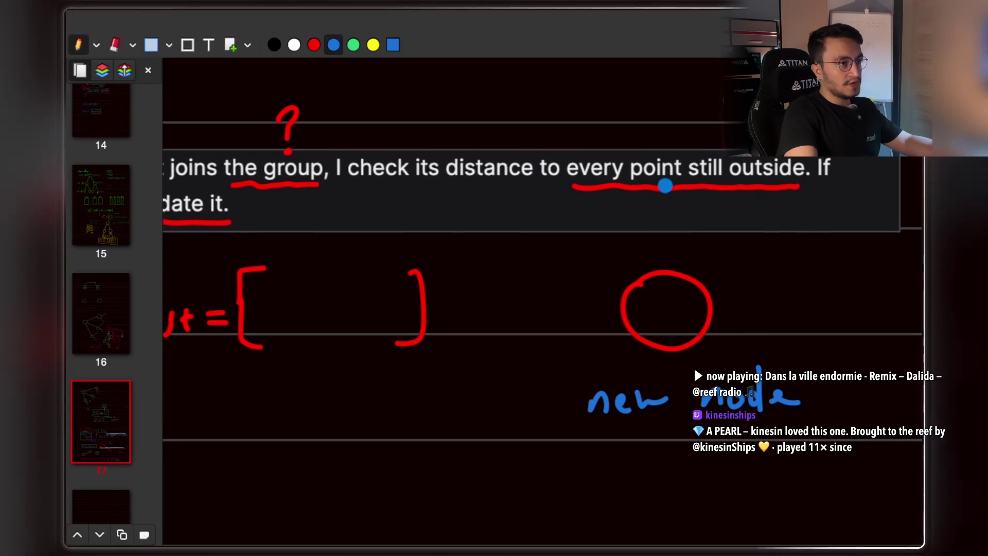
scroll(664, 185, left, 10)
scroll(661, 185, left, 13)
scroll(660, 185, down, 2)
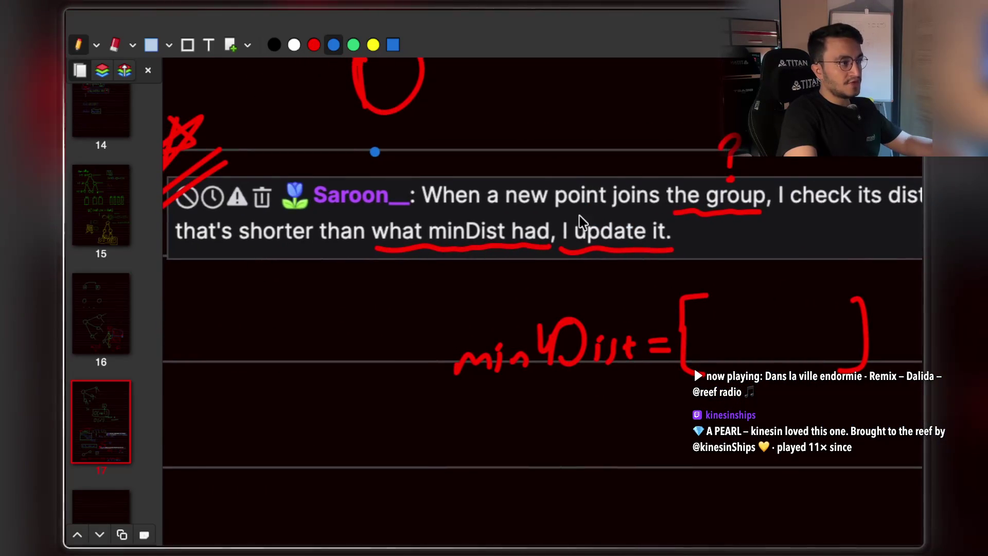
scroll(580, 221, right, 14)
scroll(580, 222, down, 1)
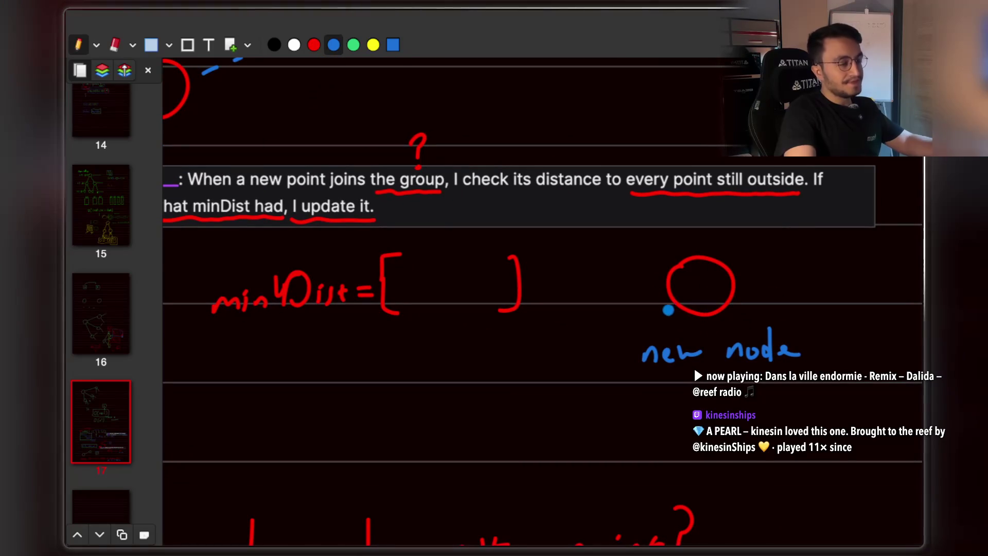
mouse_move(553, 241)
mouse_down()
mouse_move(552, 256)
mouse_move(571, 264)
mouse_move(572, 228)
mouse_move(601, 252)
mouse_up()
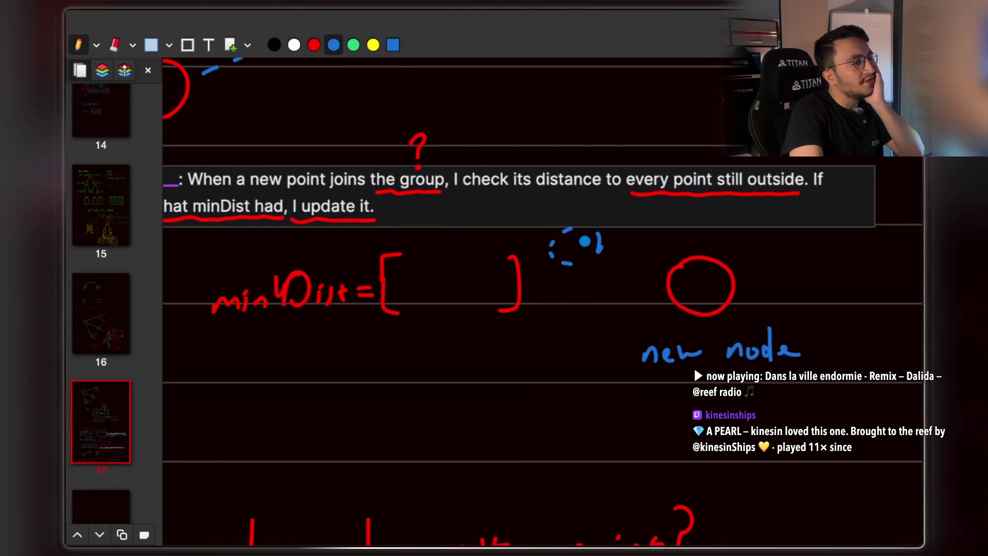
Draw dashed blue circles for outside points and connect each to the new node with dashed lines.
mouse_move(552, 295)
mouse_down()
mouse_move(547, 315)
mouse_move(579, 332)
mouse_move(595, 308)
mouse_move(577, 289)
mouse_up()
mouse_move(537, 354)
mouse_down()
mouse_move(536, 382)
mouse_move(572, 393)
mouse_move(589, 359)
mouse_move(570, 352)
mouse_up()
drag(550, 350, 540, 353)
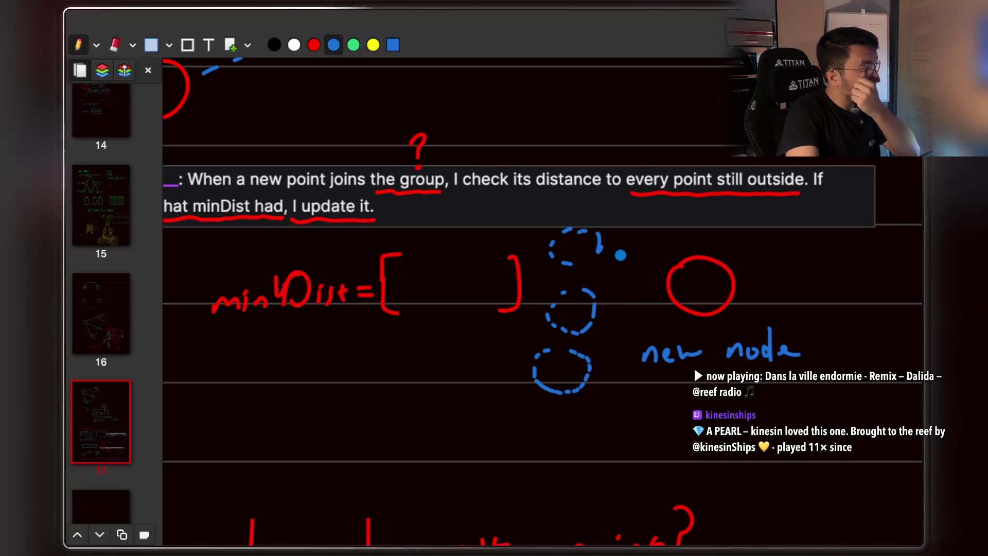
drag(616, 254, 669, 273)
drag(597, 309, 652, 295)
drag(592, 360, 665, 309)
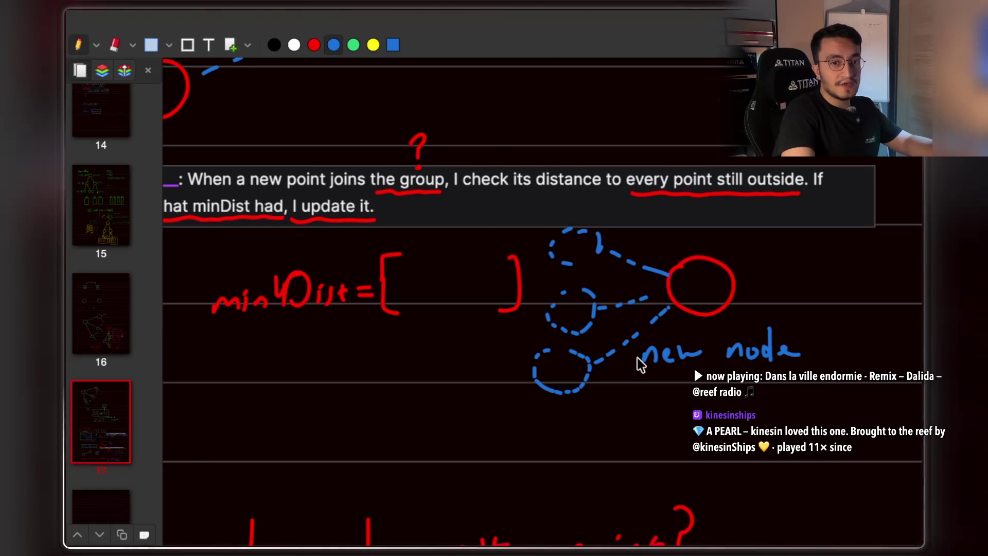
Look over the finished page, then switch to the StreamArena live code in Chrome.
scroll(640, 353, left, 2)
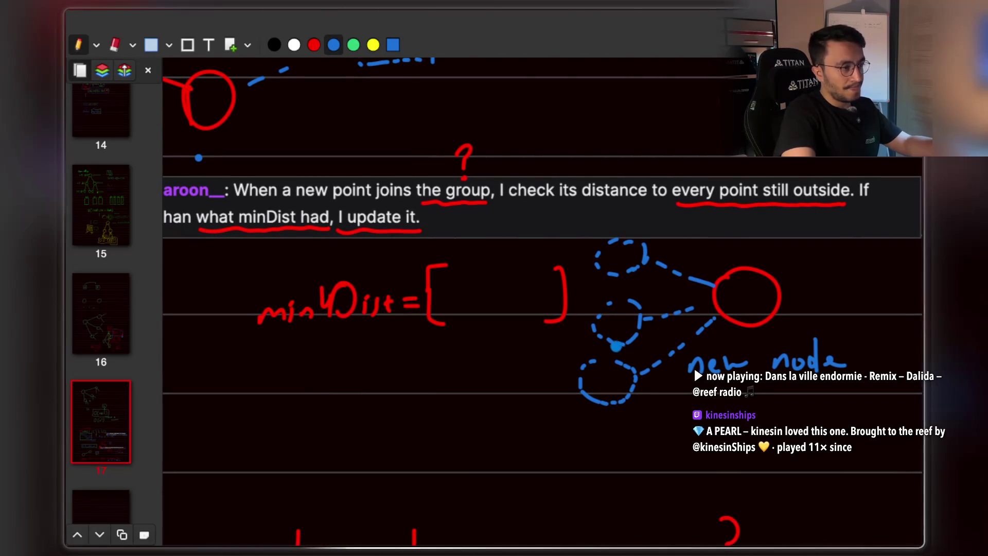
scroll(612, 348, down, 2)
scroll(612, 348, left, 5)
scroll(612, 348, right, 4)
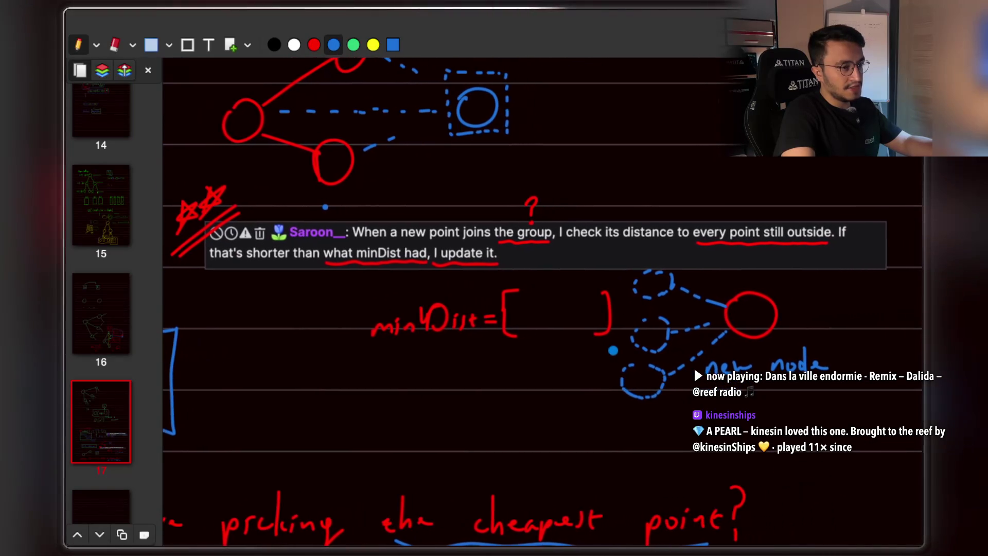
scroll(613, 346, right, 3)
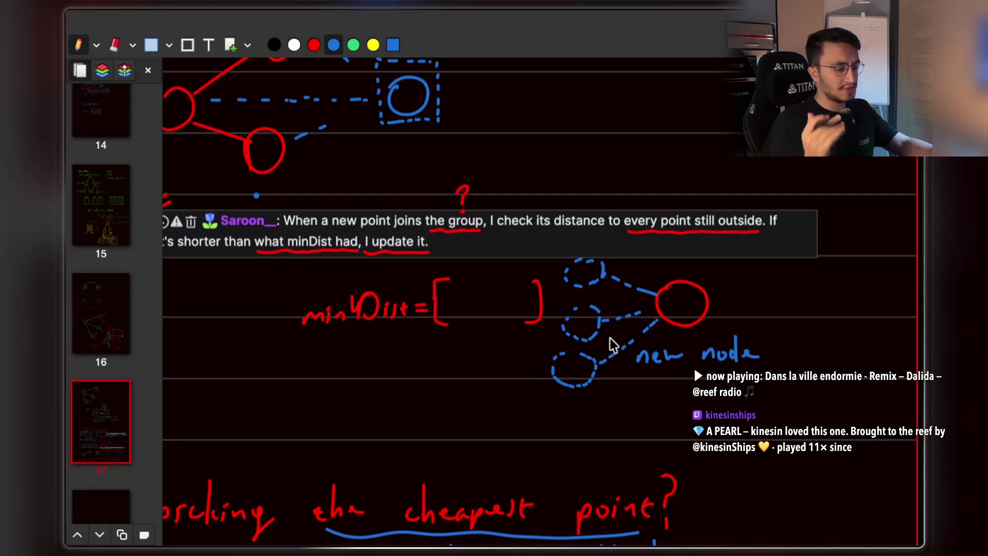
scroll(613, 344, up, 3)
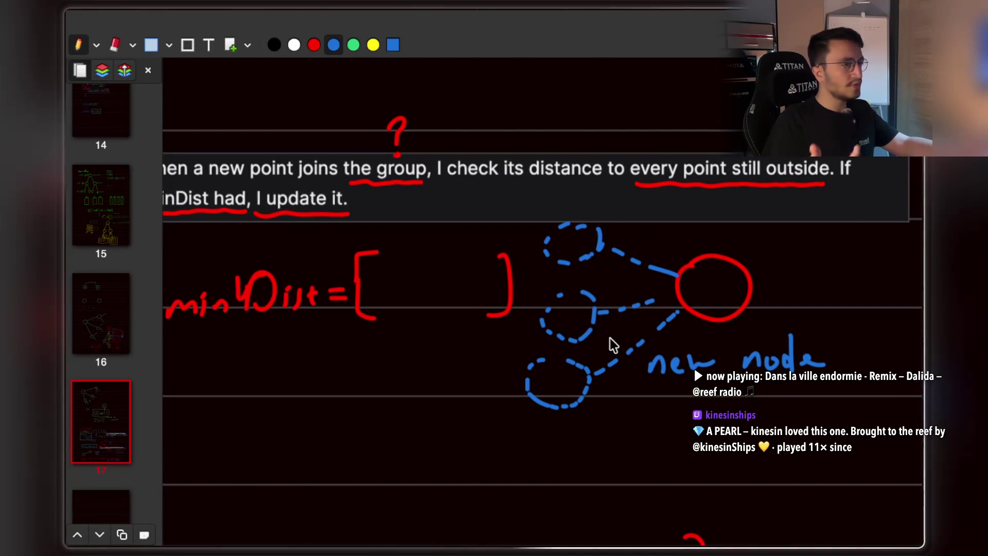
scroll(612, 343, down, 3)
key(super+Tab)
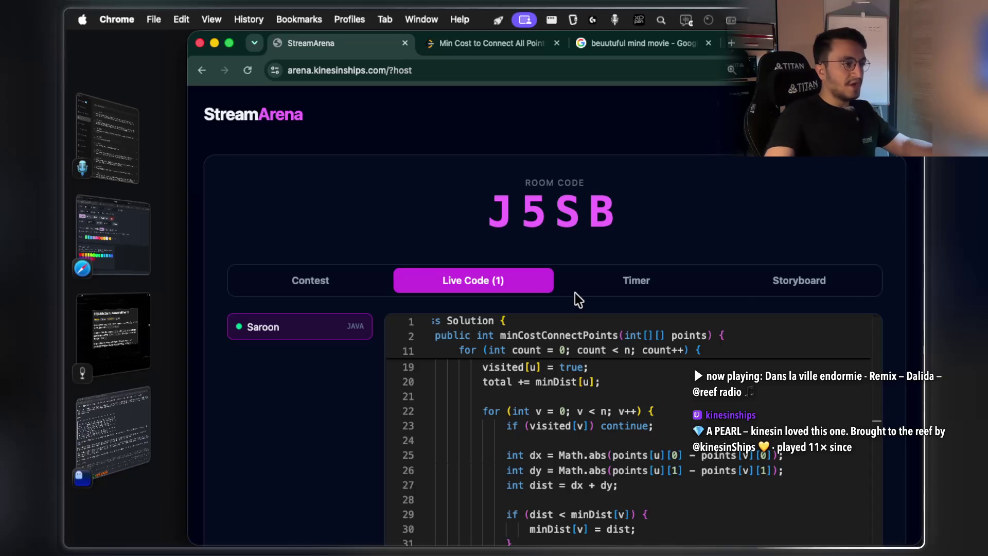
scroll(412, 221, down, 3)
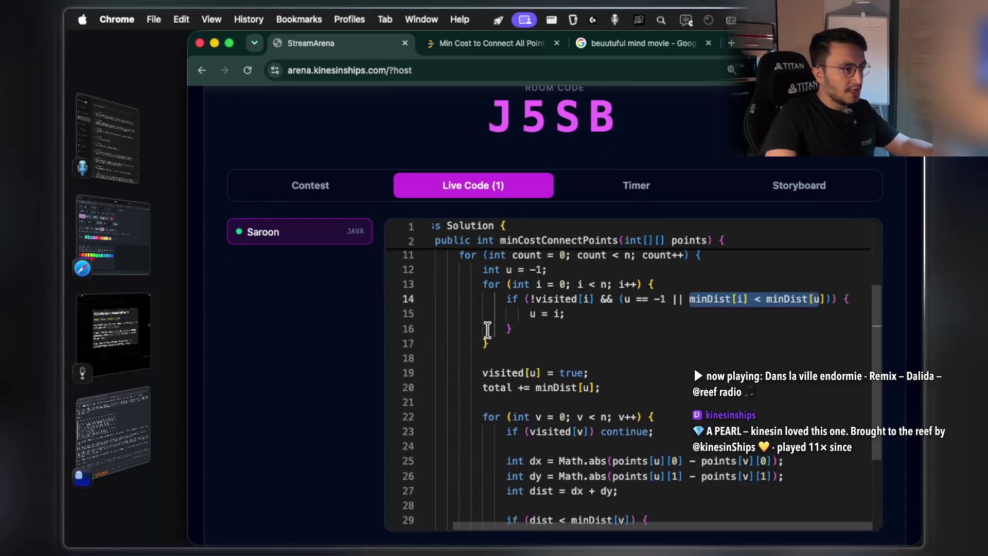
scroll(560, 336, up, 5)
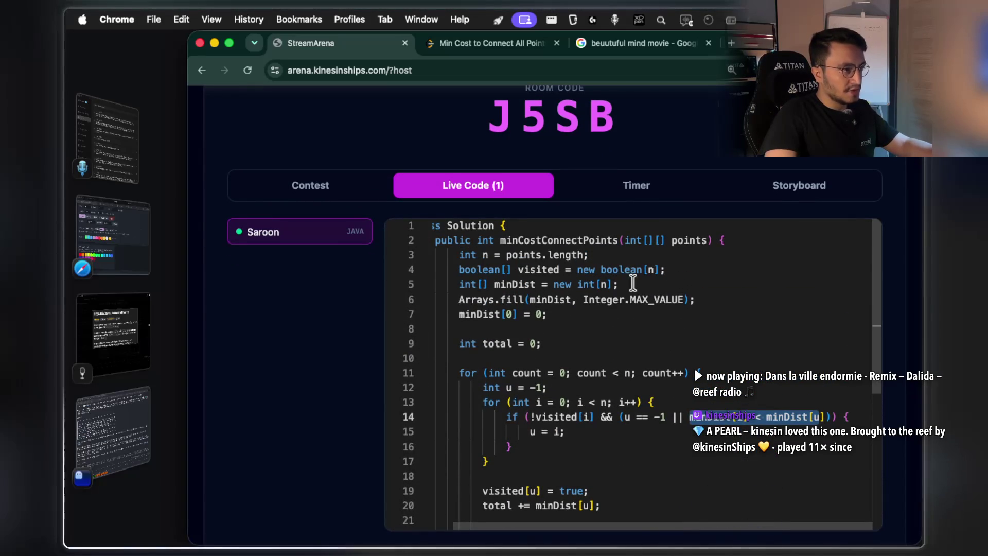
mouse_move(556, 267)
mouse_down()
mouse_move(655, 267)
mouse_move(560, 263)
mouse_up()
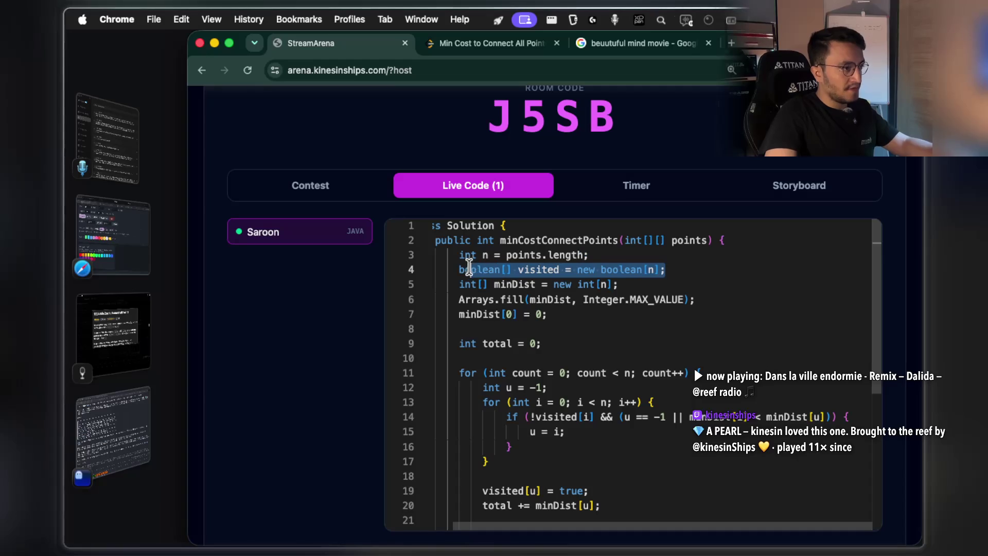
drag(617, 284, 542, 284)
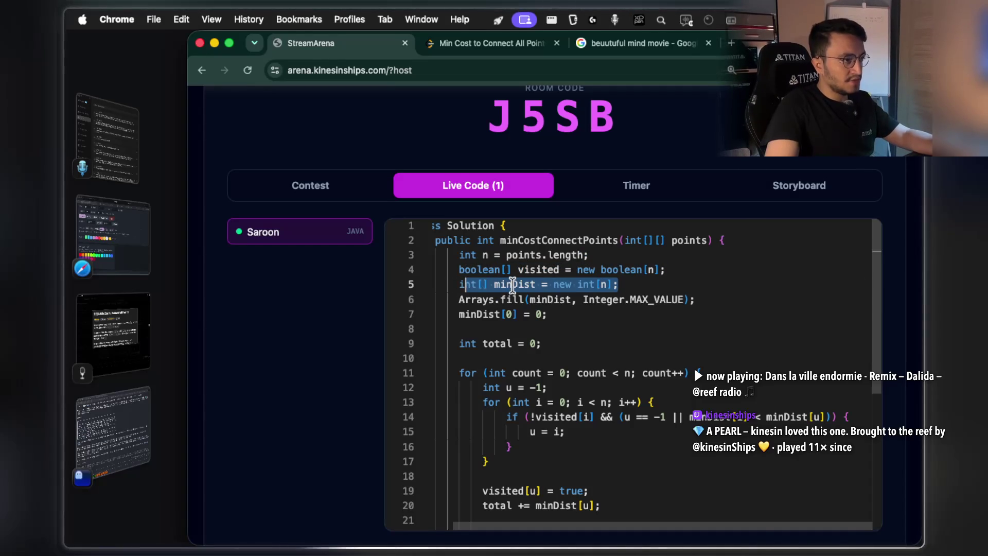
double_click(512, 285)
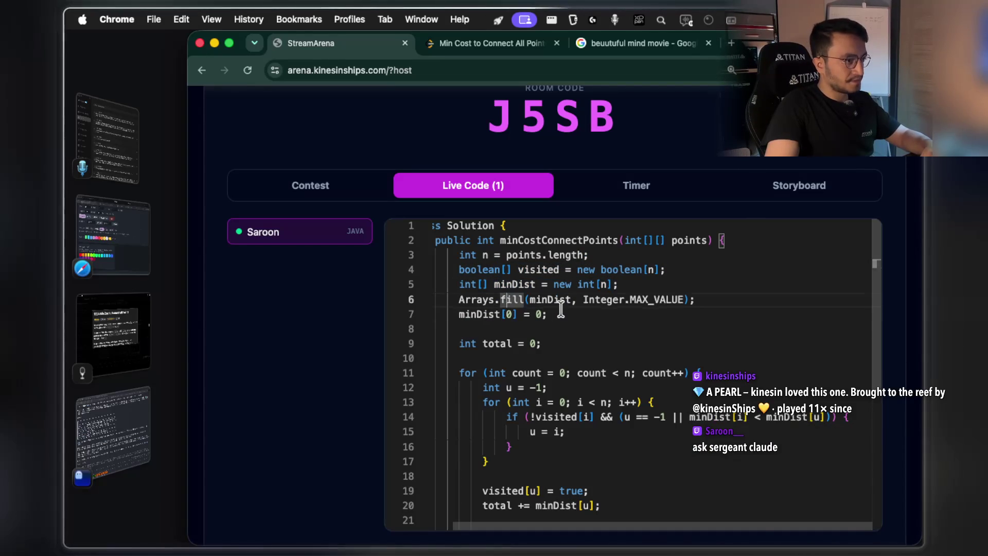
text(ö)
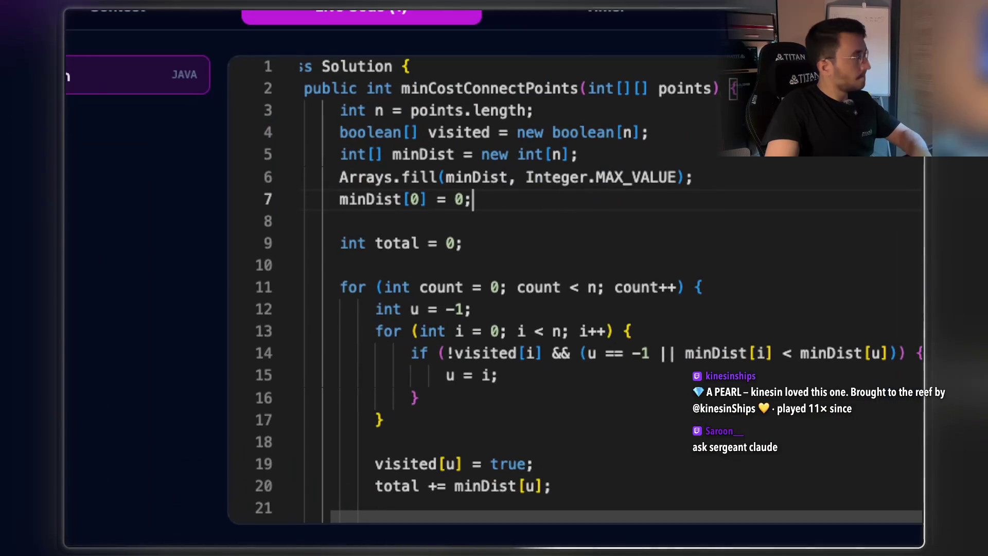
scroll(465, 154, down, 2)
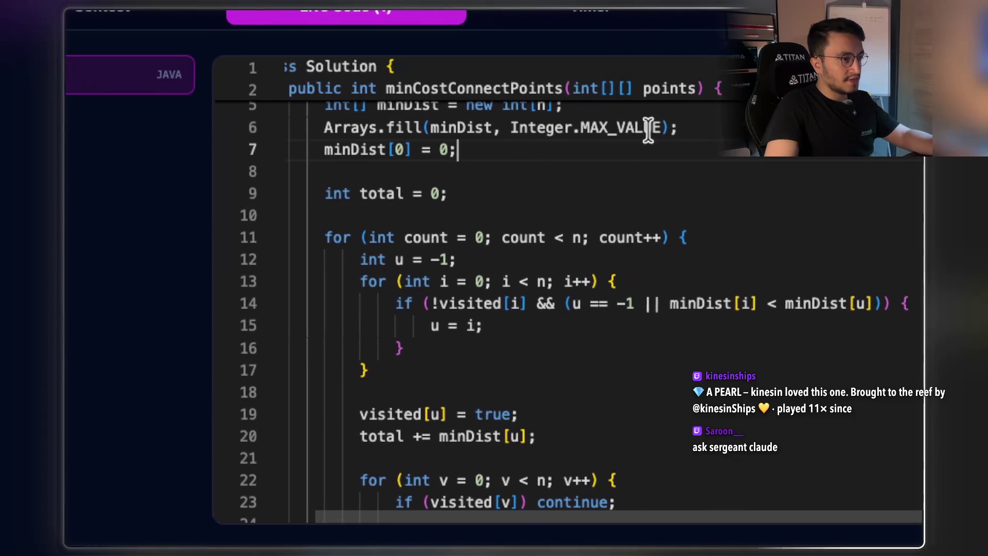
double_click(617, 129)
scroll(600, 227, down, 3)
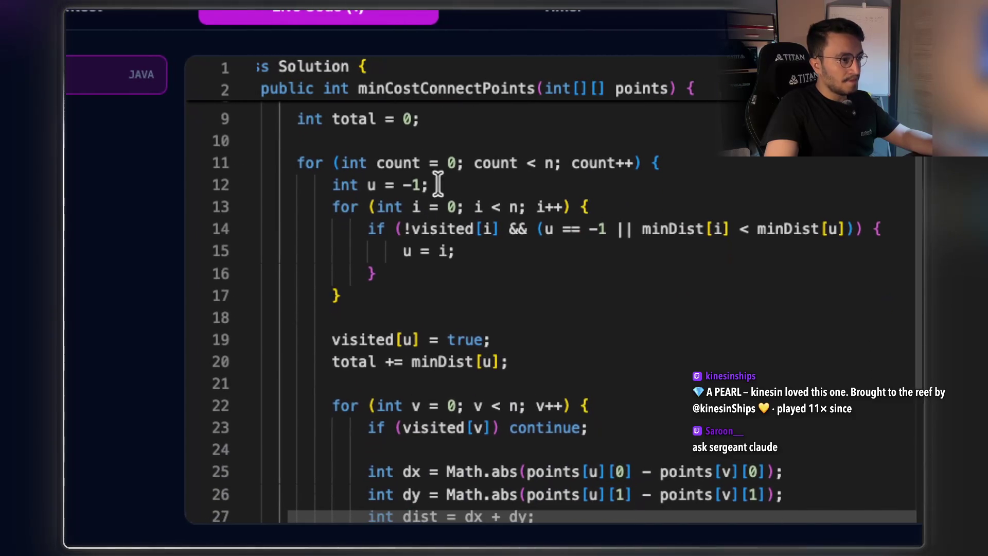
drag(663, 163, 273, 162)
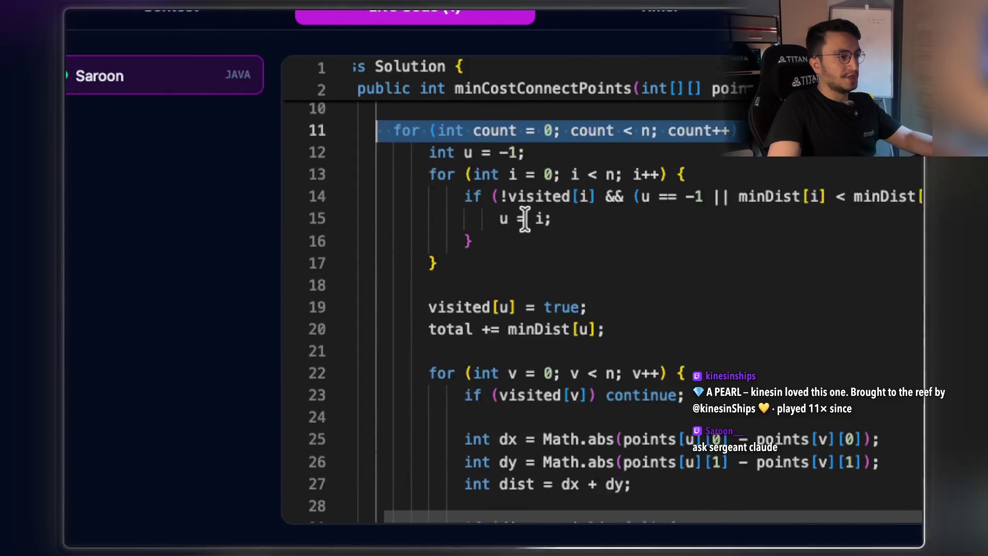
scroll(524, 219, down, 4)
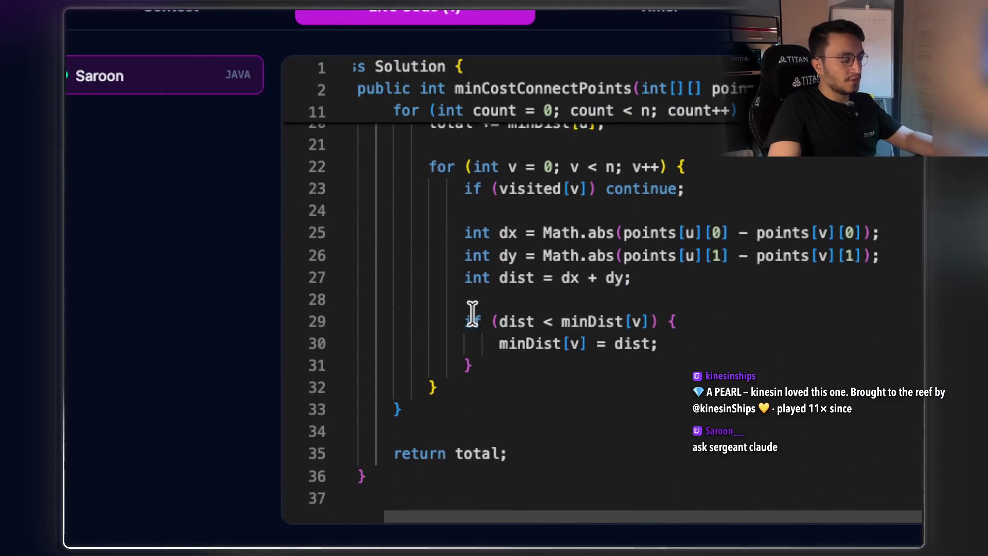
scroll(470, 316, up, 5)
scroll(484, 298, up, 1)
scroll(514, 271, down, 2)
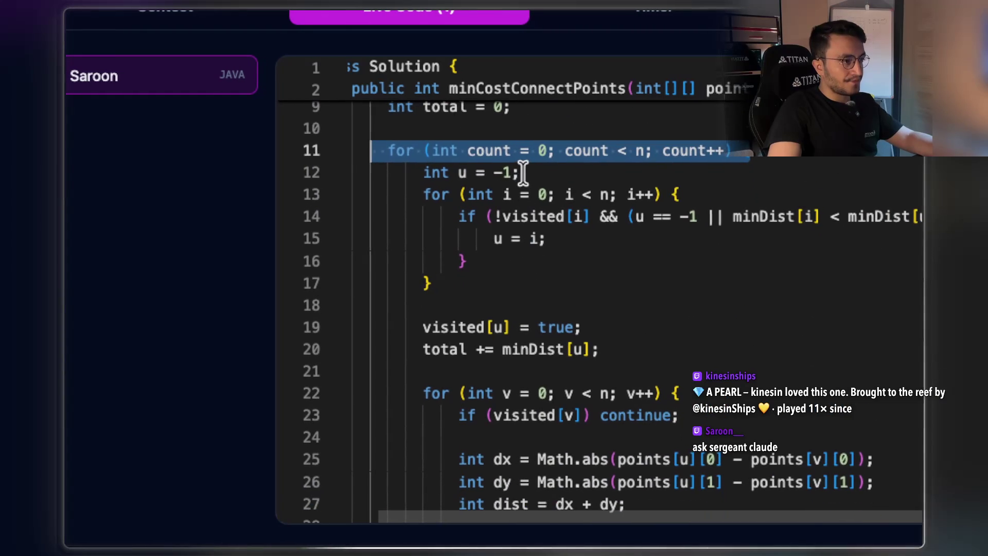
drag(488, 173, 427, 172)
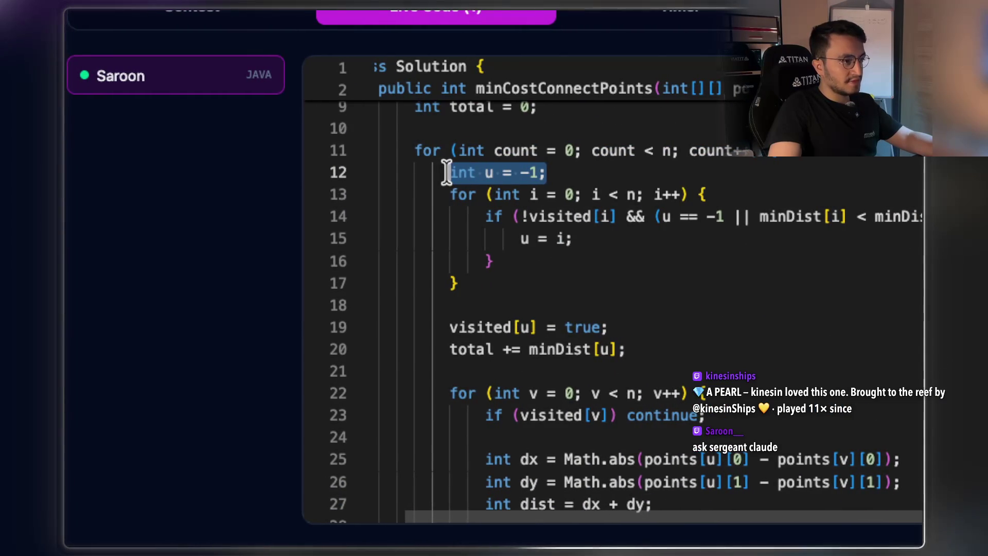
Highlight the 'u == -1' check and the minDist comparison on line 14.
scroll(556, 231, down, 1)
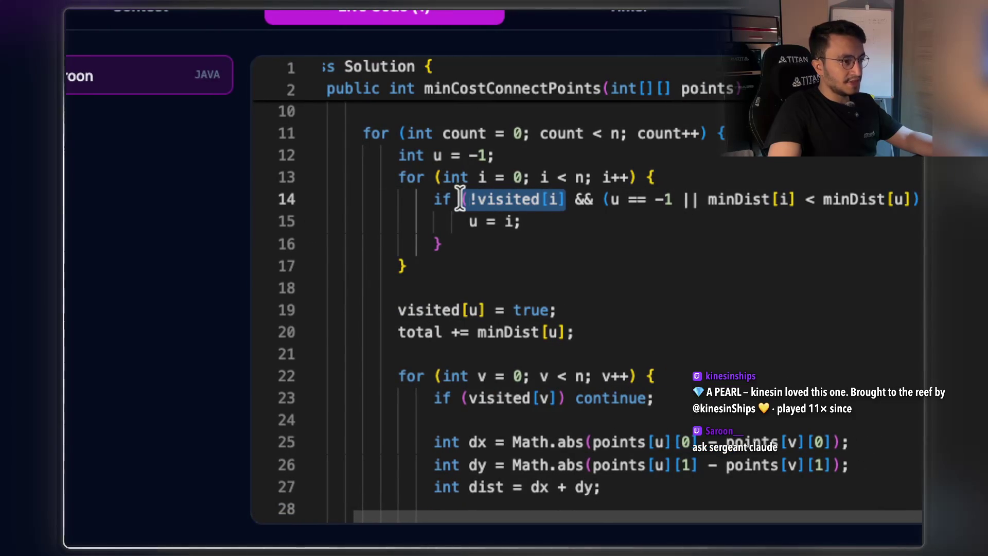
drag(673, 198, 638, 198)
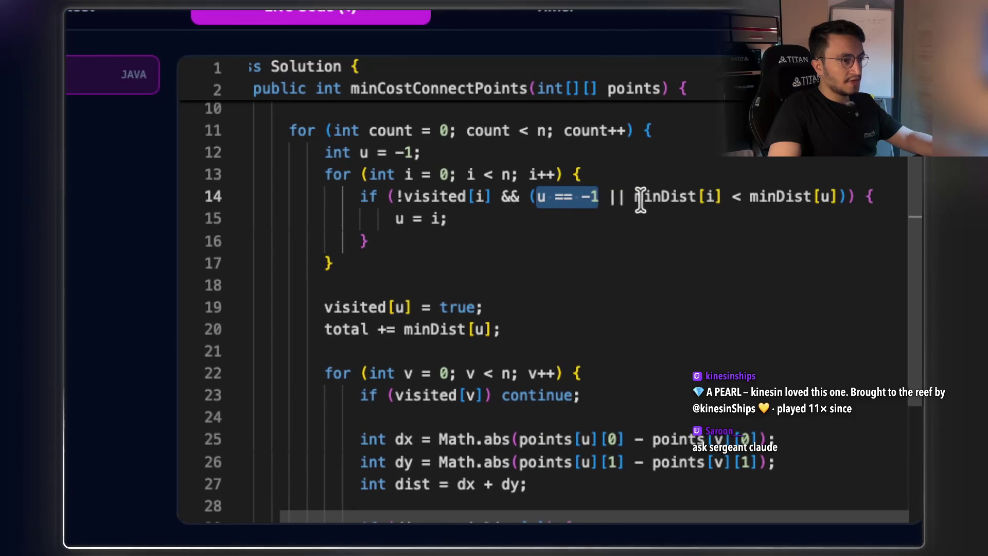
key(End)
key(Left)
key(Left)
key(Left)
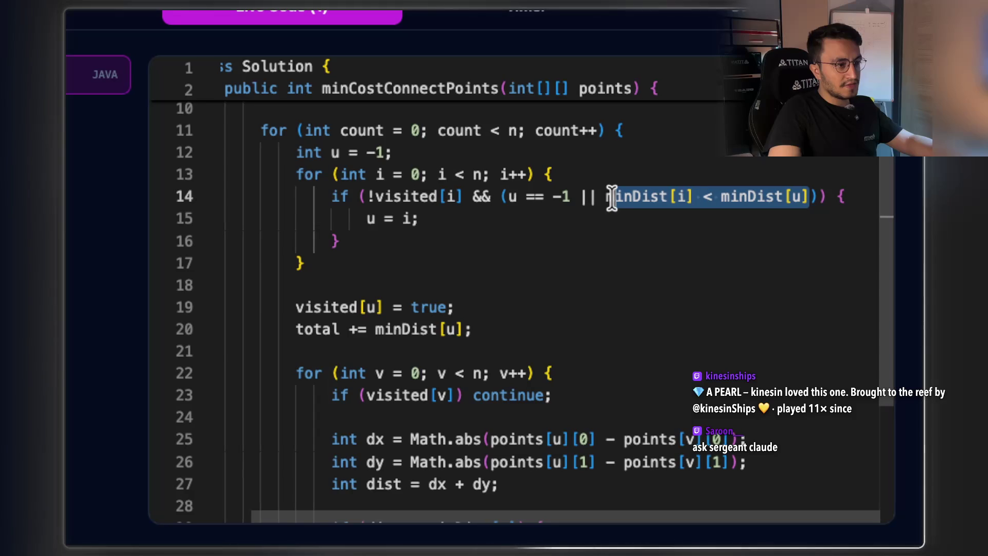
drag(422, 175, 396, 175)
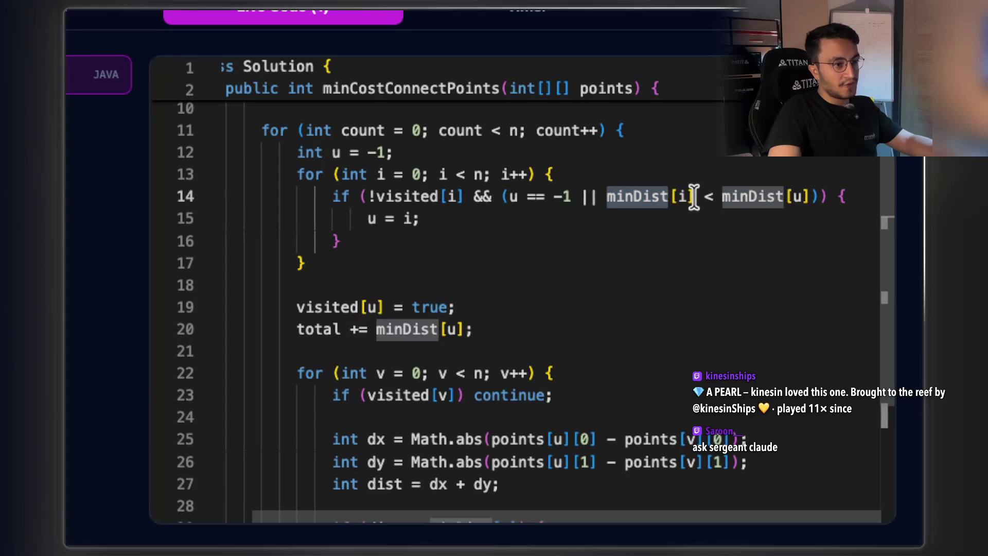
Highlight minDist[i], minDist[u] and 'u = i', then select the whole inner loop on lines 13–17.
drag(695, 196, 634, 181)
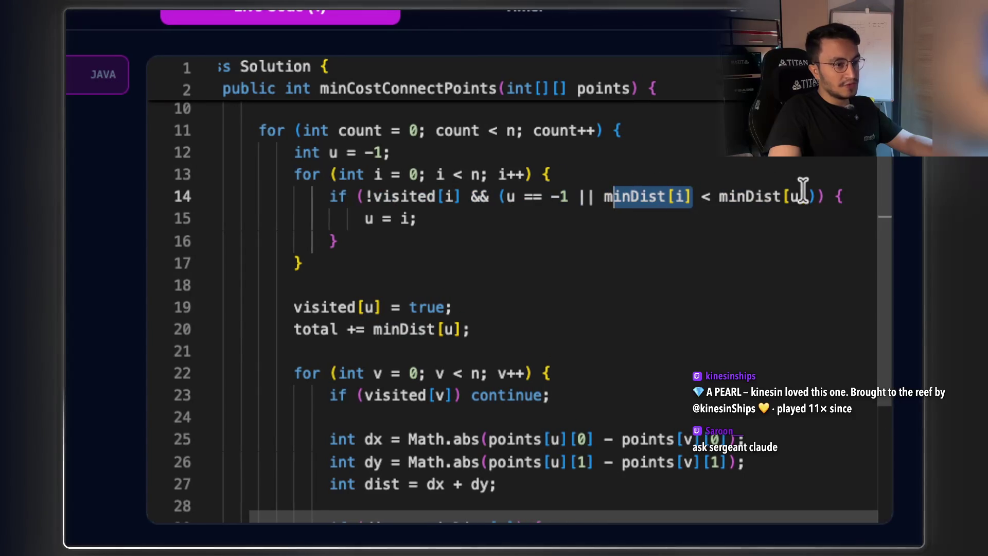
drag(695, 206, 714, 197)
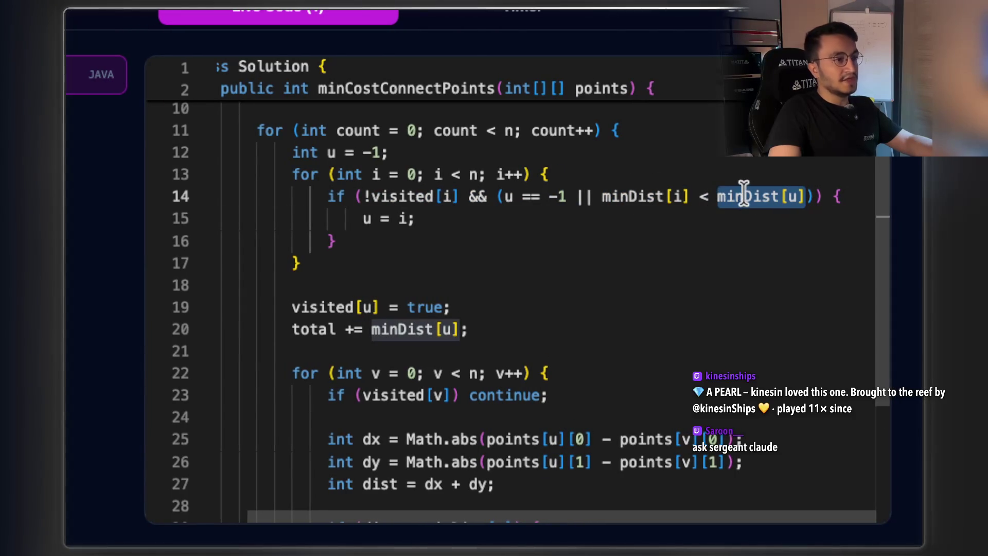
drag(418, 219, 360, 216)
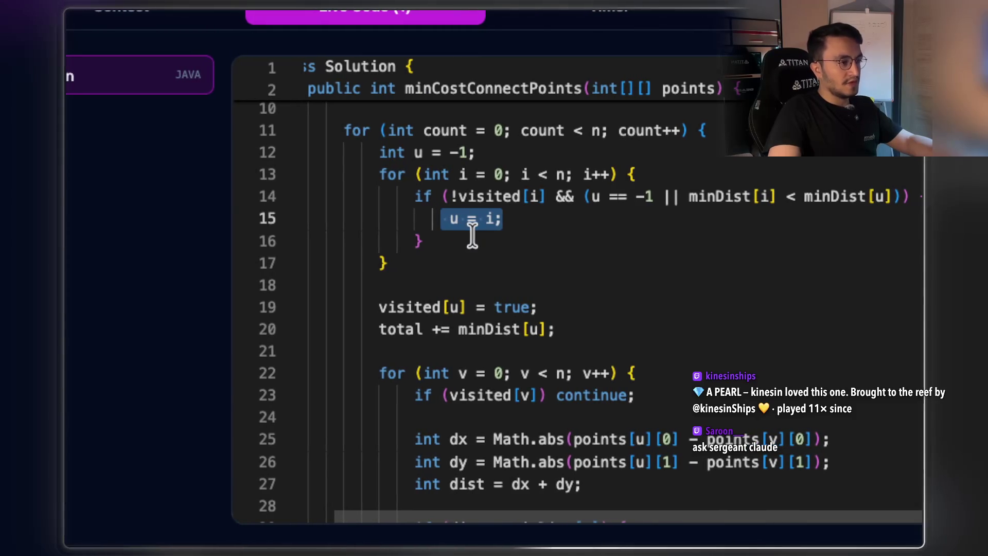
right_click(400, 173)
click(422, 175)
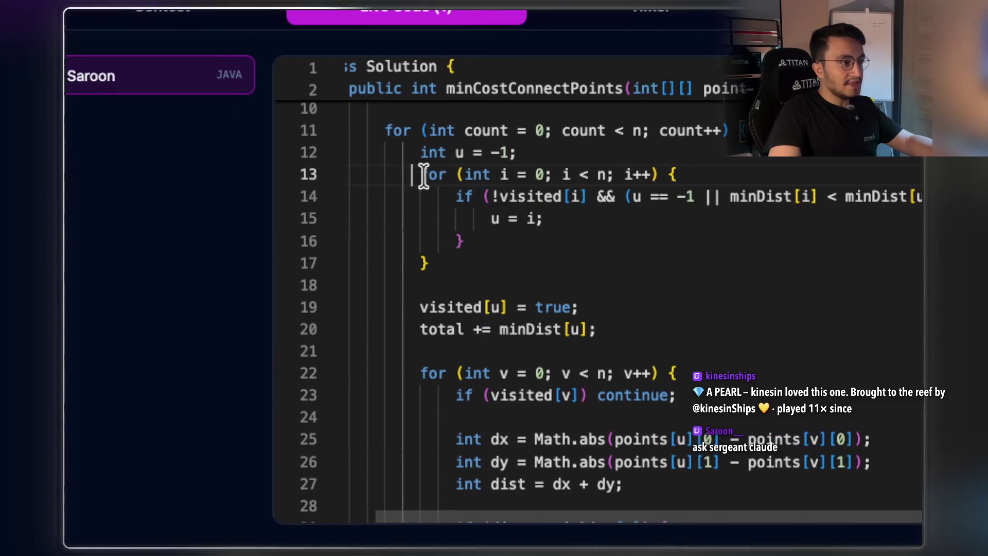
drag(423, 175, 445, 255)
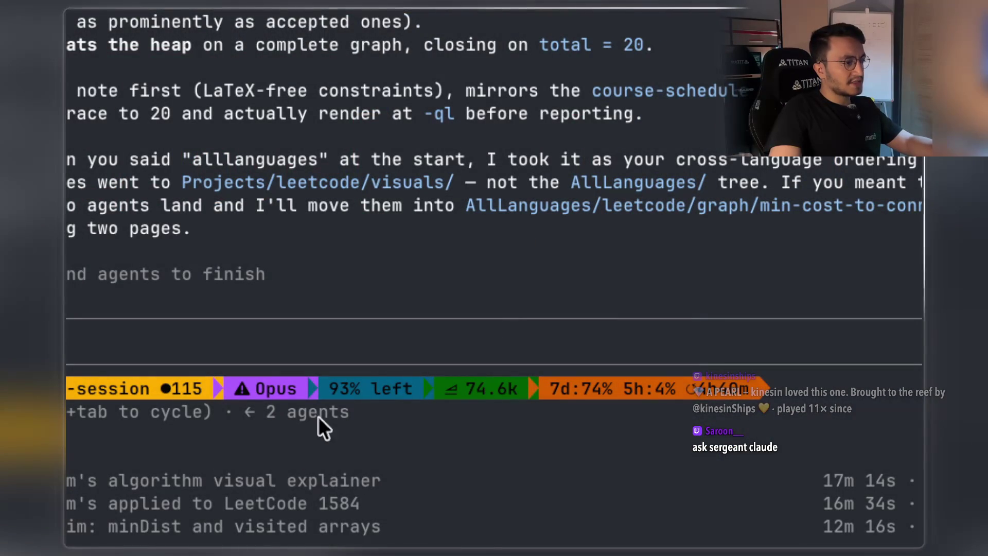
Review the minDist-arrays, LeetCode 1584 and visual-explainer agents' progress in Claude Code.
click(308, 462)
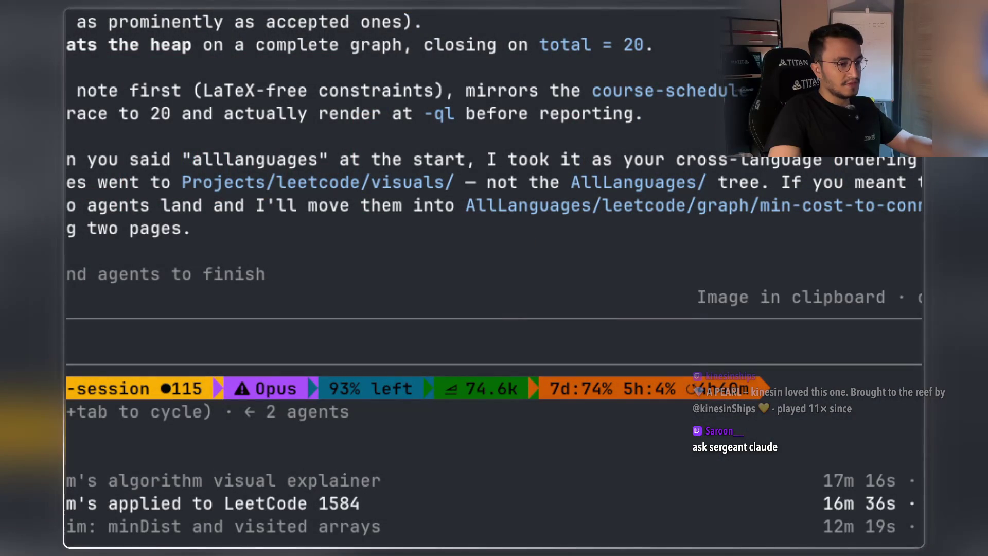
click(881, 530)
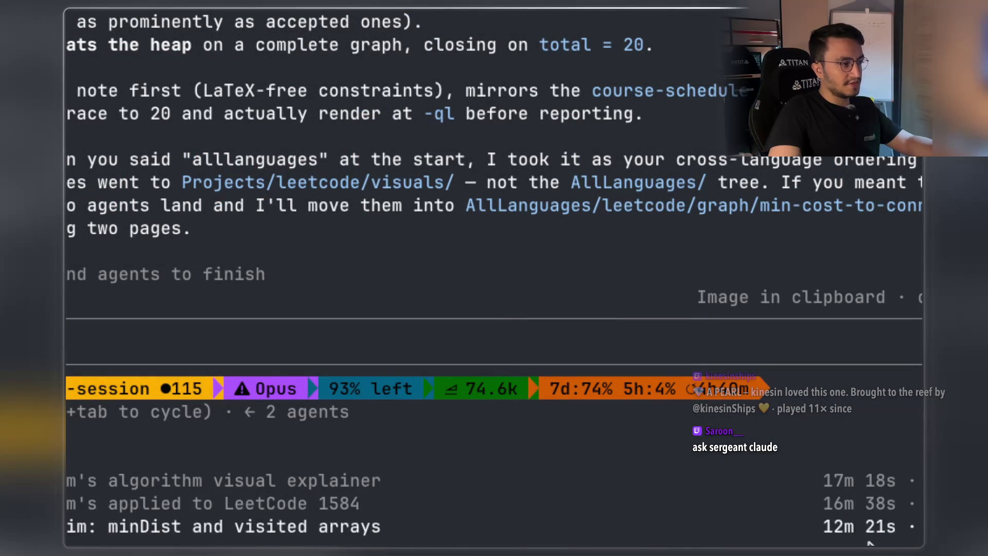
click(875, 504)
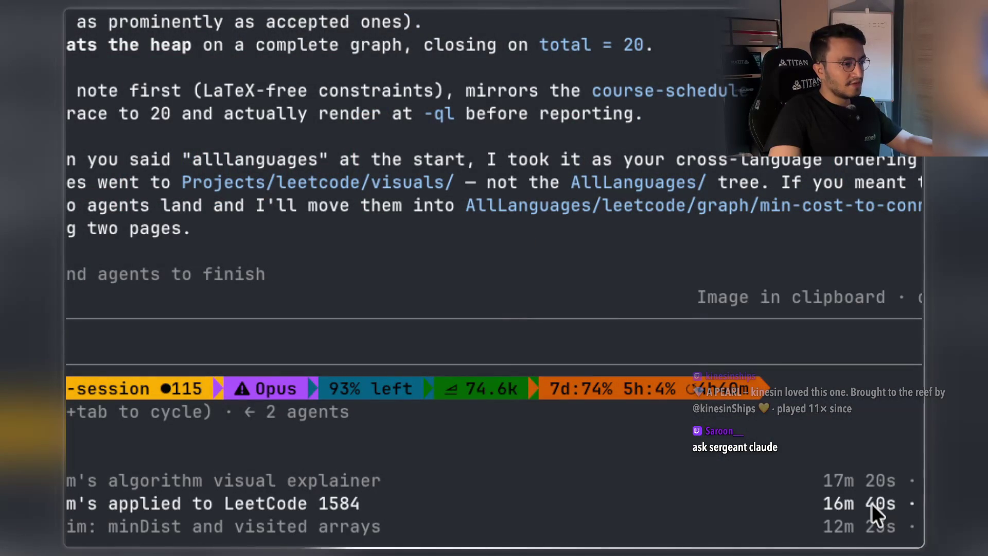
click(893, 481)
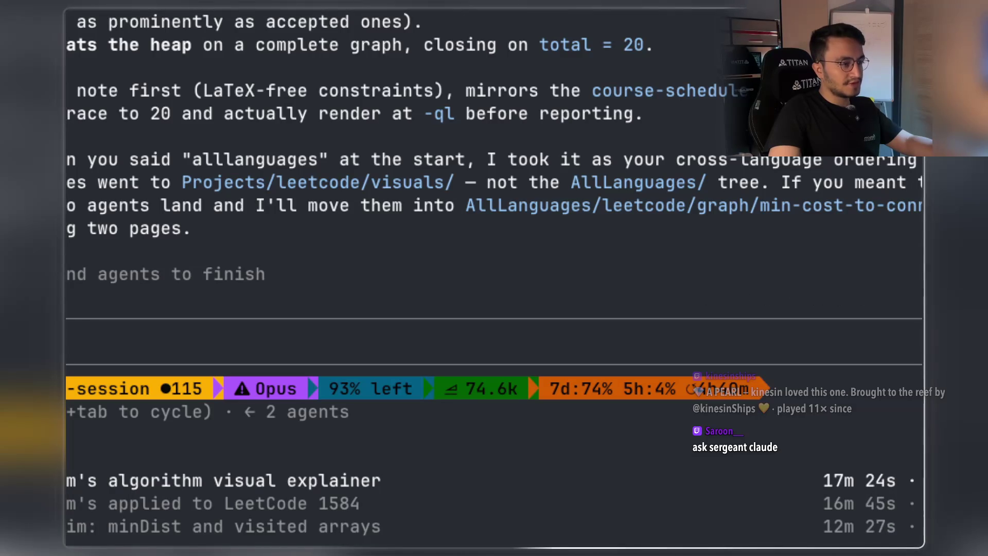
click(684, 399)
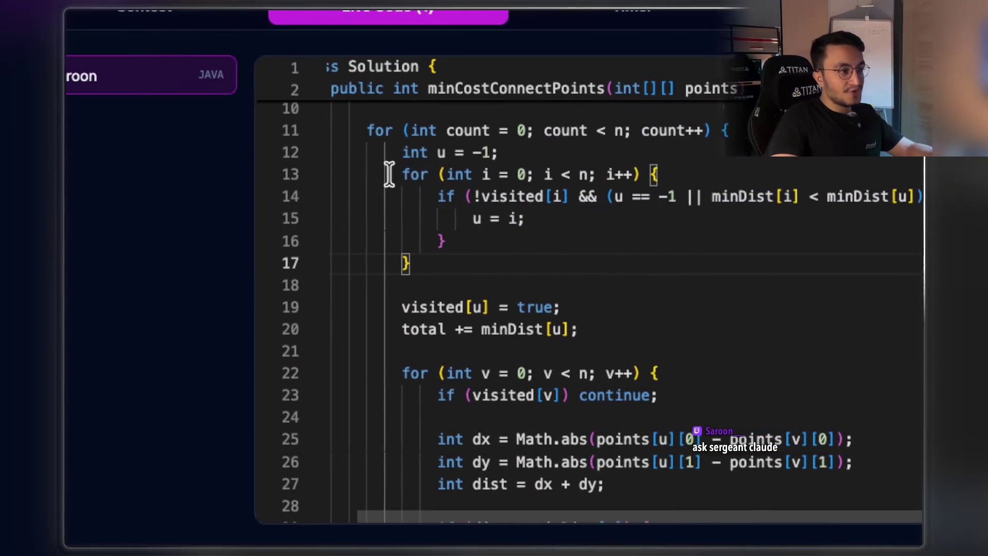
mouse_move(417, 175)
mouse_down()
mouse_move(461, 216)
mouse_move(458, 263)
mouse_up()
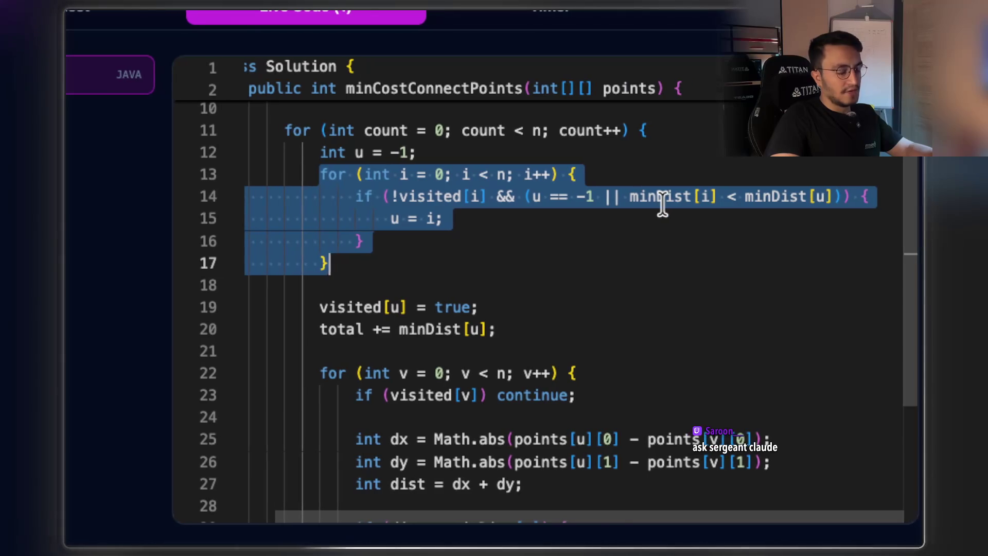
click(688, 196)
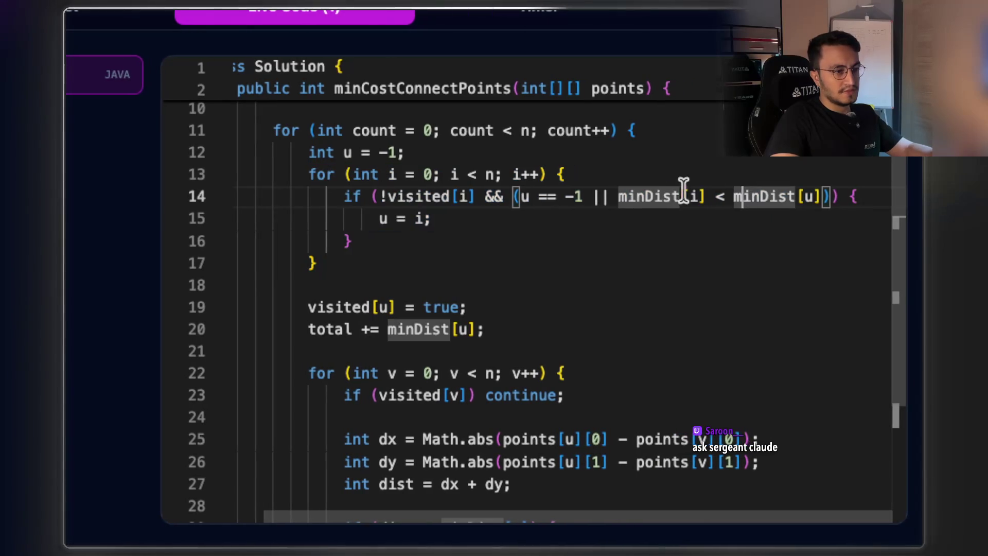
drag(715, 196, 601, 196)
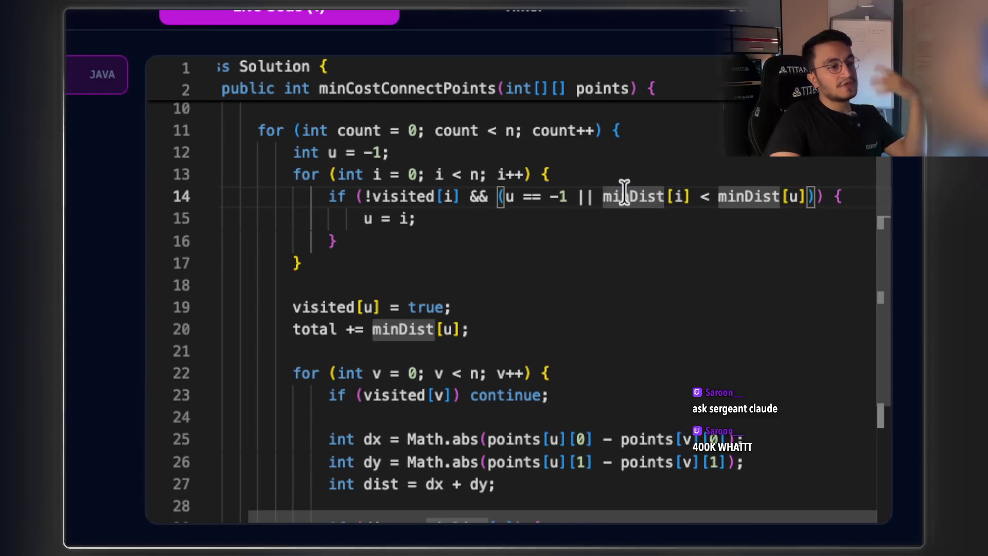
mouse_move(441, 218)
mouse_down()
mouse_move(397, 218)
mouse_move(413, 218)
mouse_up()
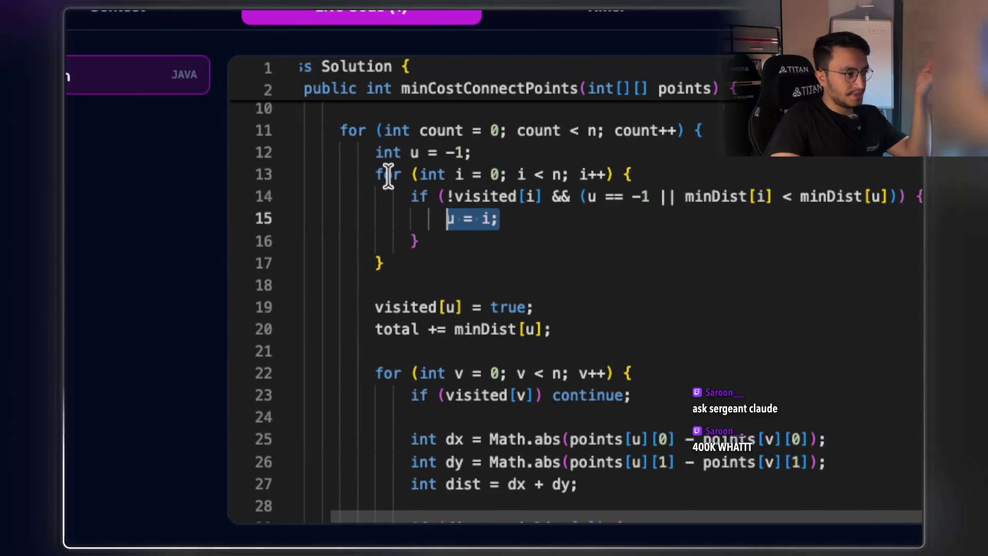
mouse_move(396, 174)
mouse_down()
mouse_move(421, 221)
mouse_move(419, 256)
mouse_up()
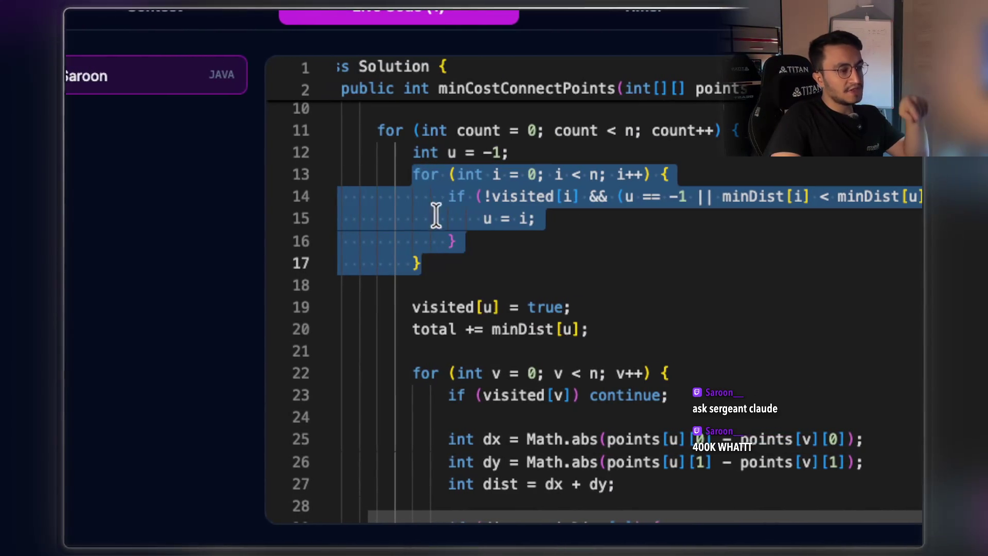
click(531, 216)
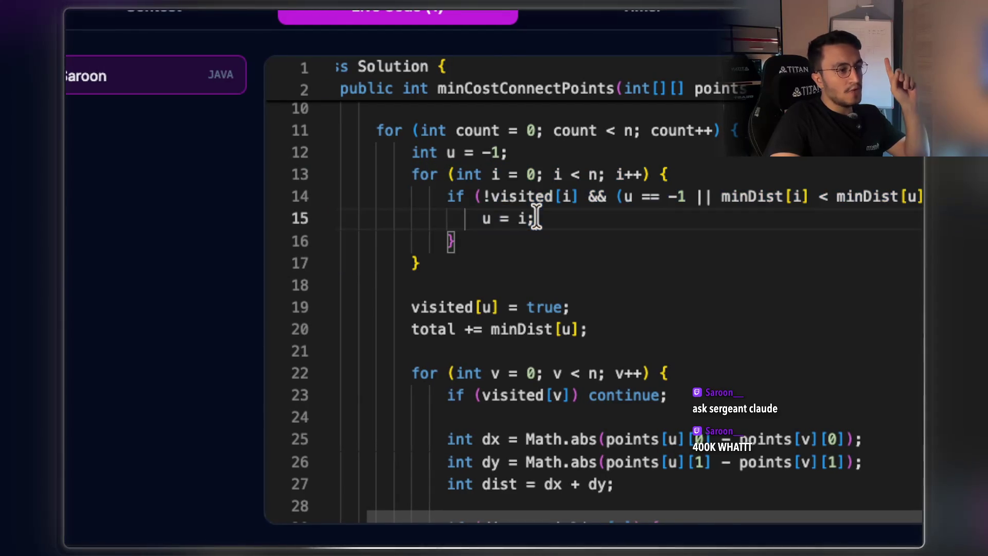
double_click(484, 218)
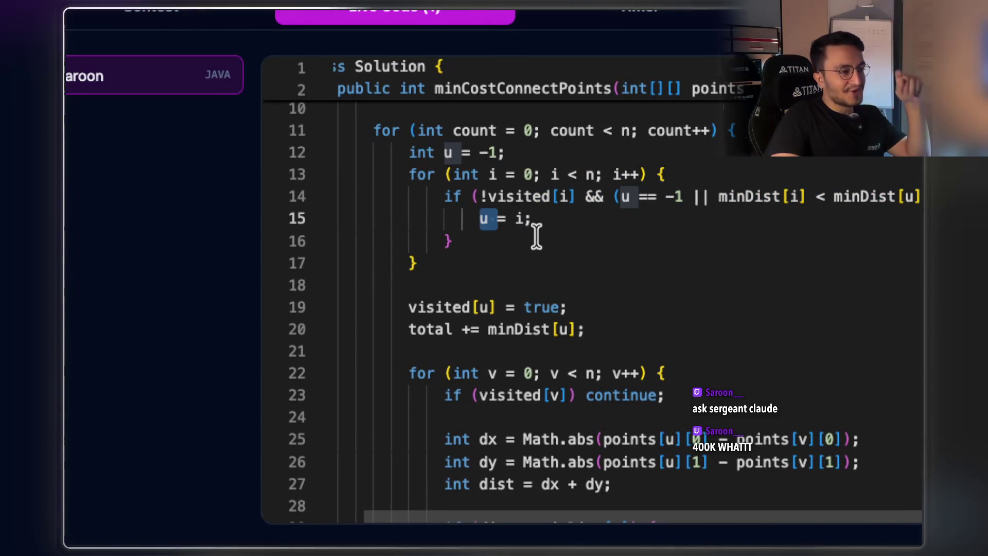
drag(535, 218, 501, 215)
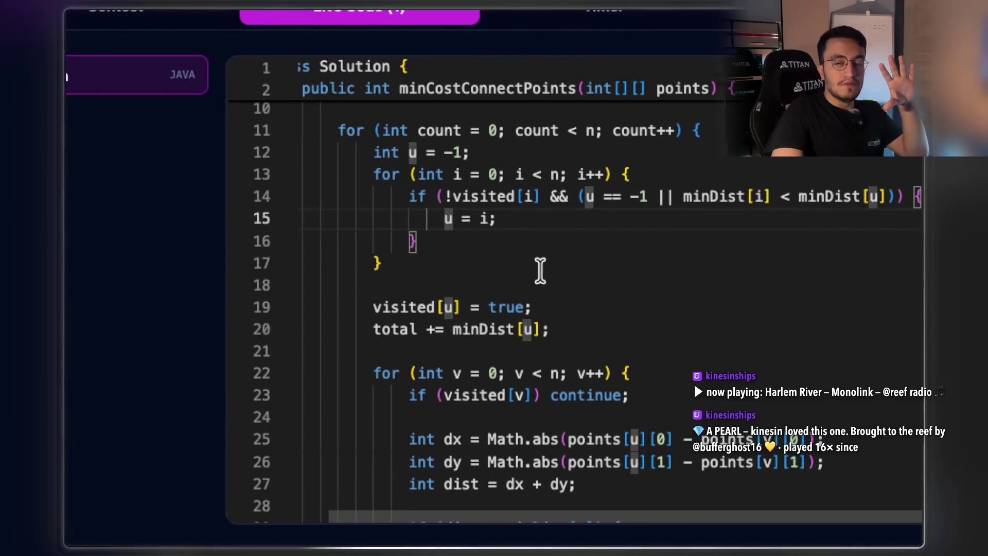
scroll(535, 267, down, 3)
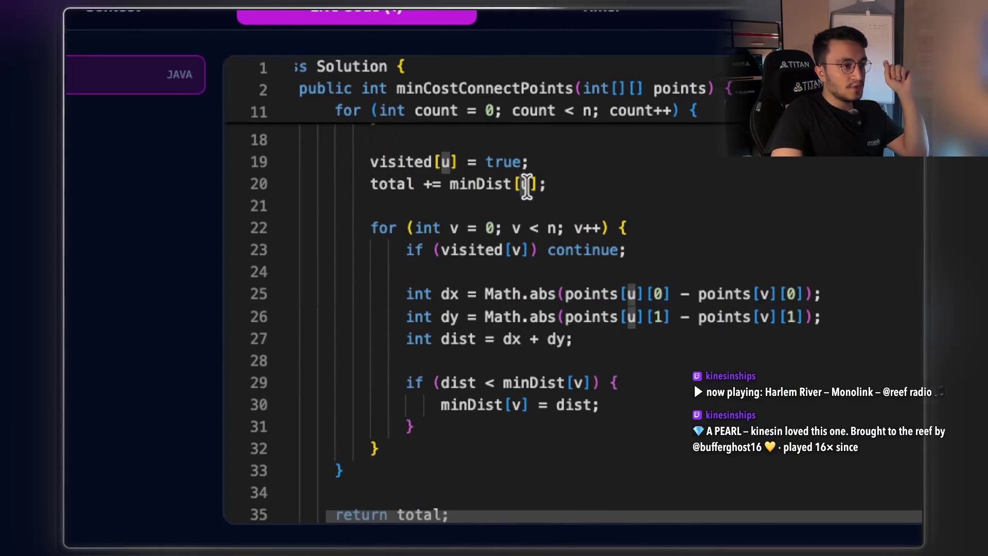
Highlight the node-picking loop on lines 13–17 of the Java solution.
scroll(526, 185, up, 1)
drag(529, 204, 401, 211)
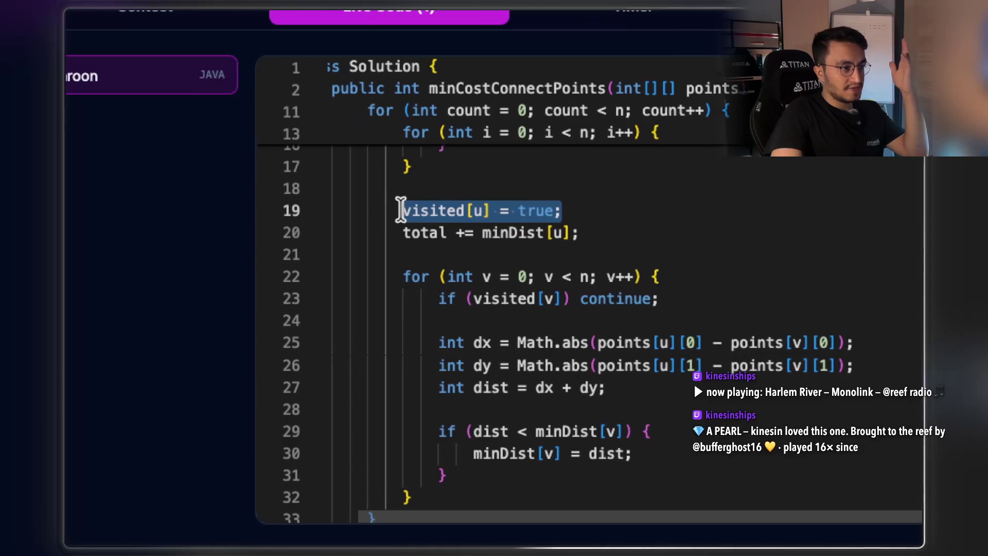
scroll(555, 213, up, 2)
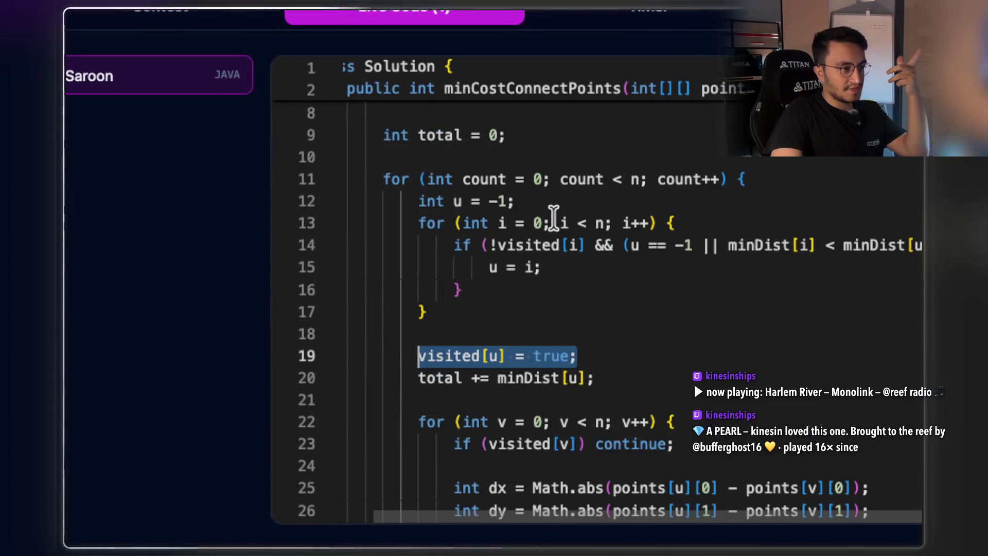
scroll(551, 217, down, 2)
scroll(540, 220, up, 2)
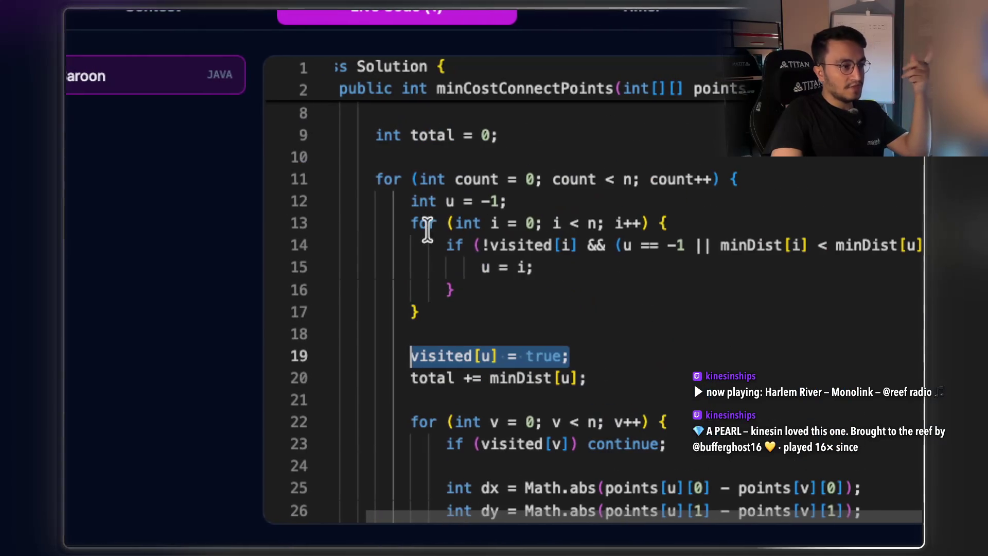
drag(415, 223, 451, 303)
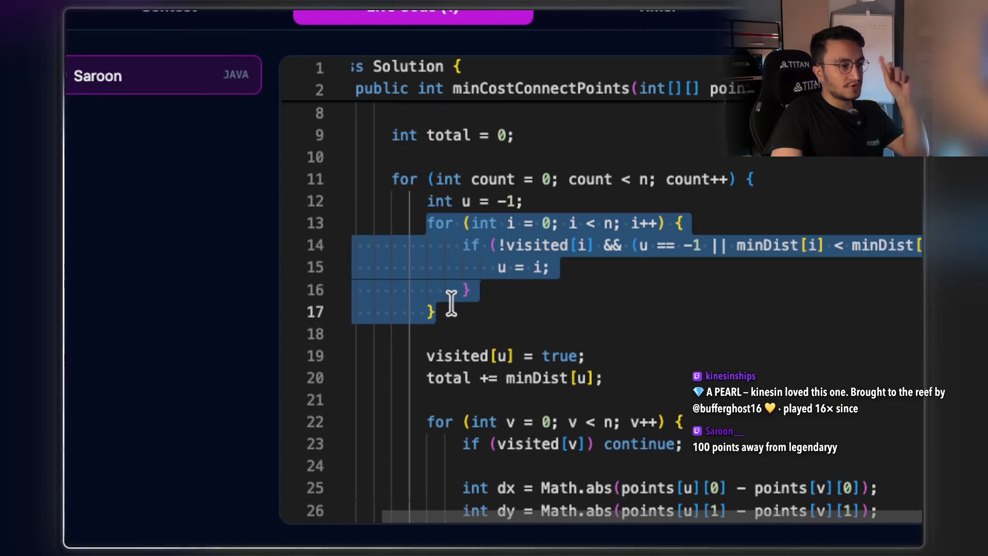
Highlight the visited-marking line 19 and the total += minDist[u] line 20.
scroll(576, 257, down, 3)
mouse_move(560, 258)
mouse_down()
mouse_move(502, 246)
mouse_move(433, 260)
mouse_move(442, 265)
mouse_up()
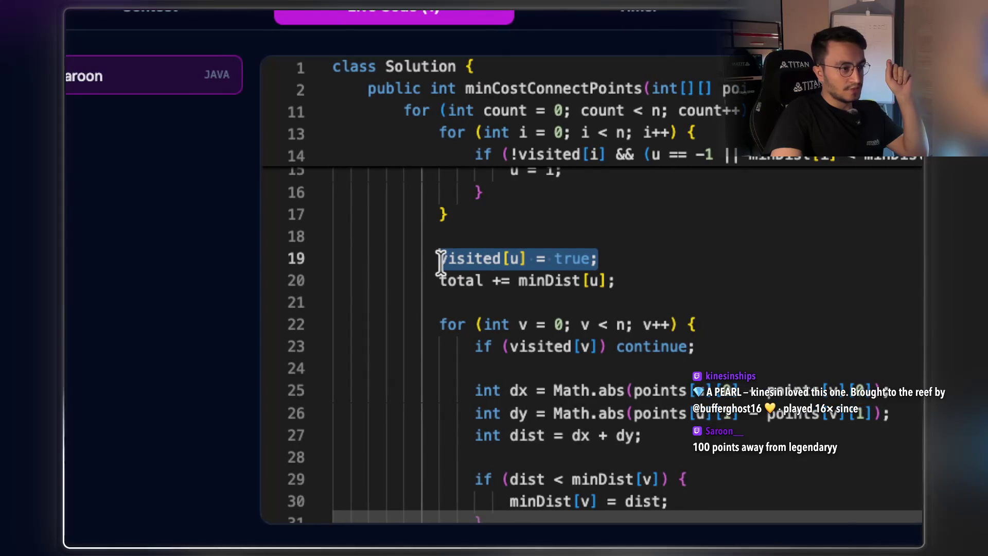
scroll(569, 210, down, 1)
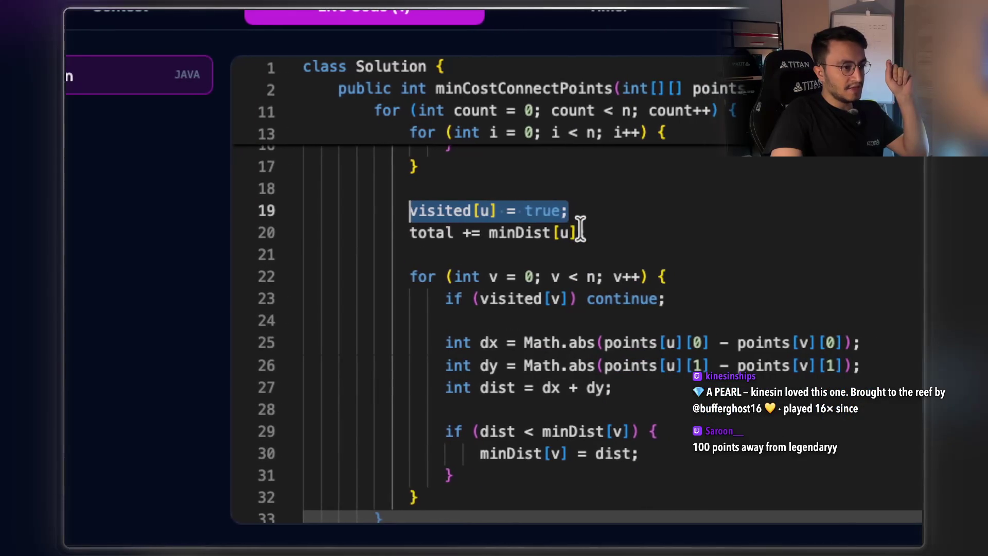
drag(574, 233, 520, 229)
drag(440, 227, 404, 229)
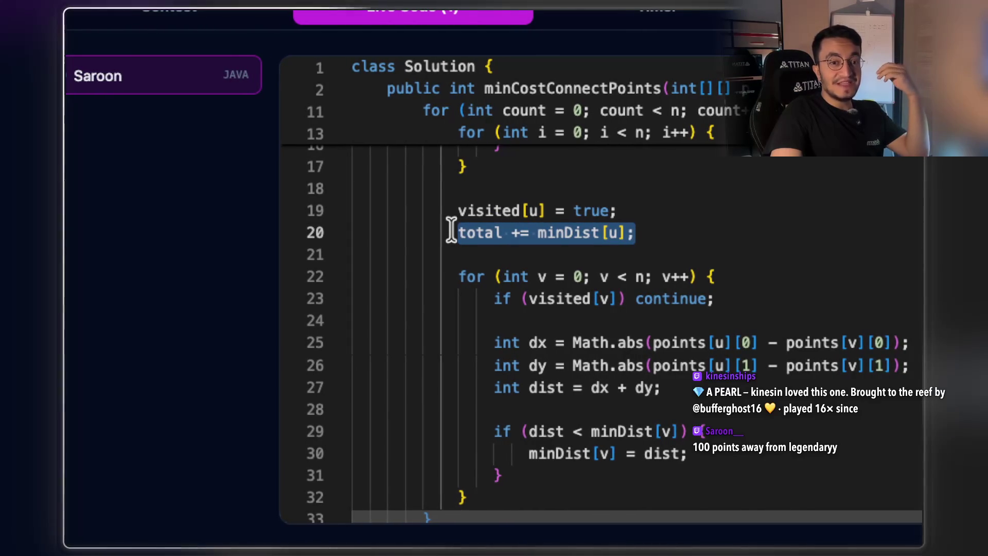
scroll(574, 184, down, 2)
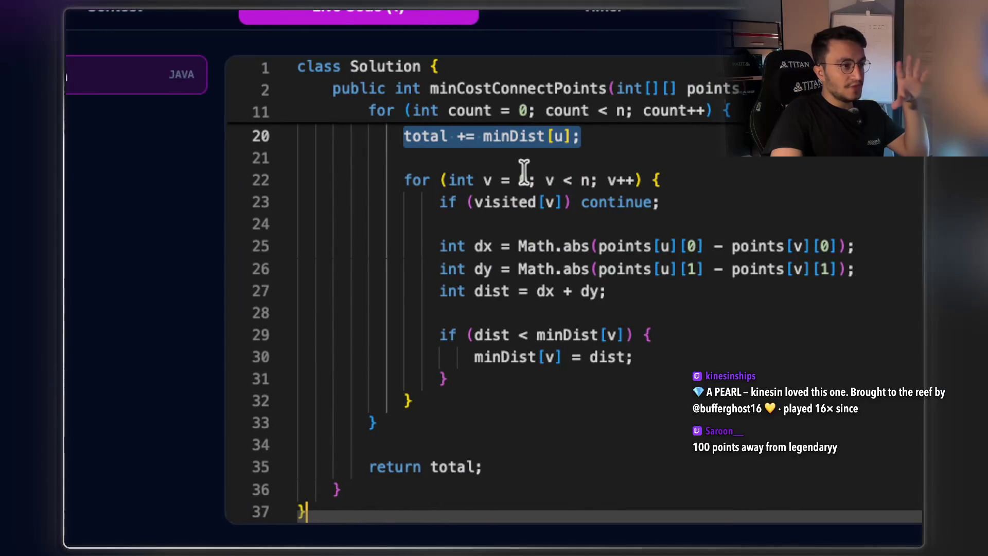
scroll(586, 168, up, 1)
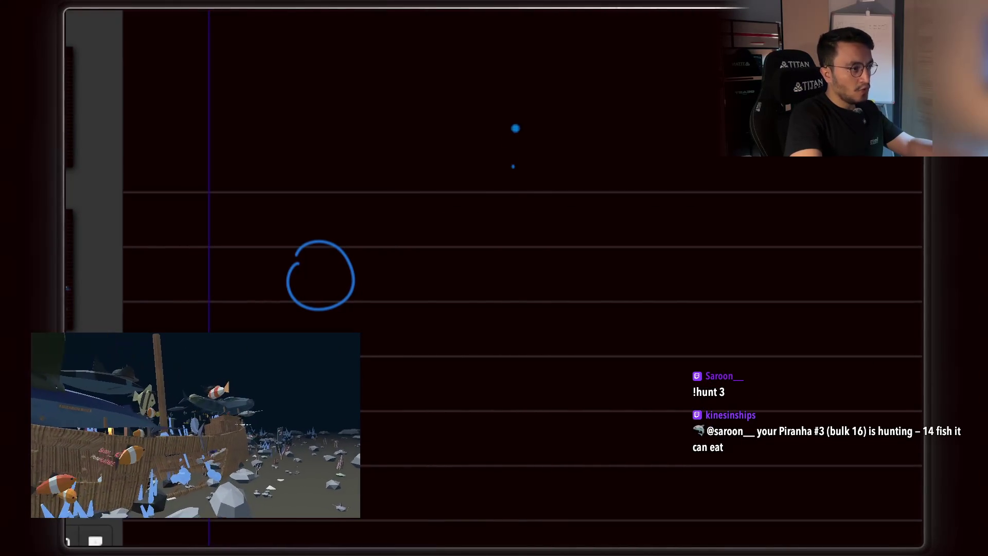
Draw a tall blue box holding four dashed circles beside the small circle.
drag(595, 501, 715, 512)
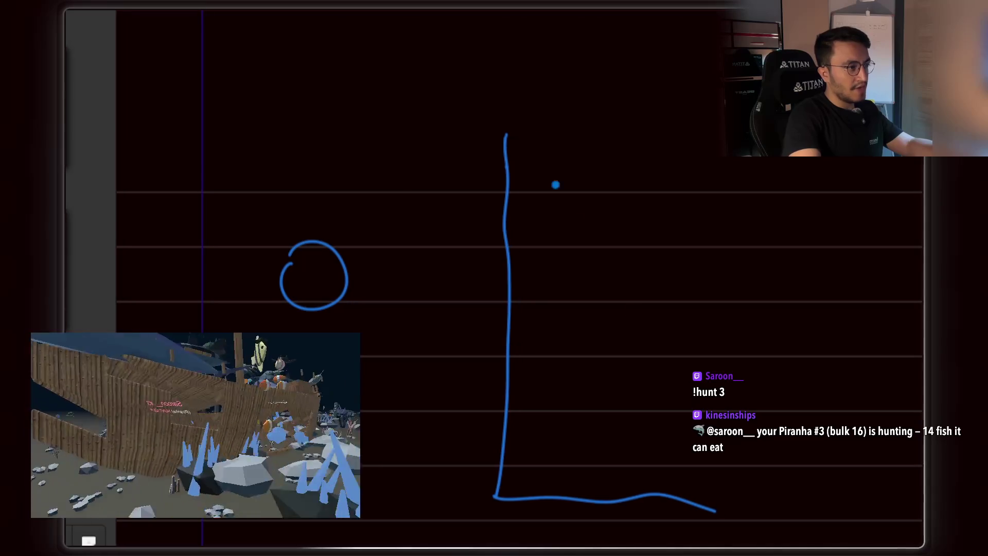
drag(505, 135, 633, 110)
drag(616, 257, 598, 473)
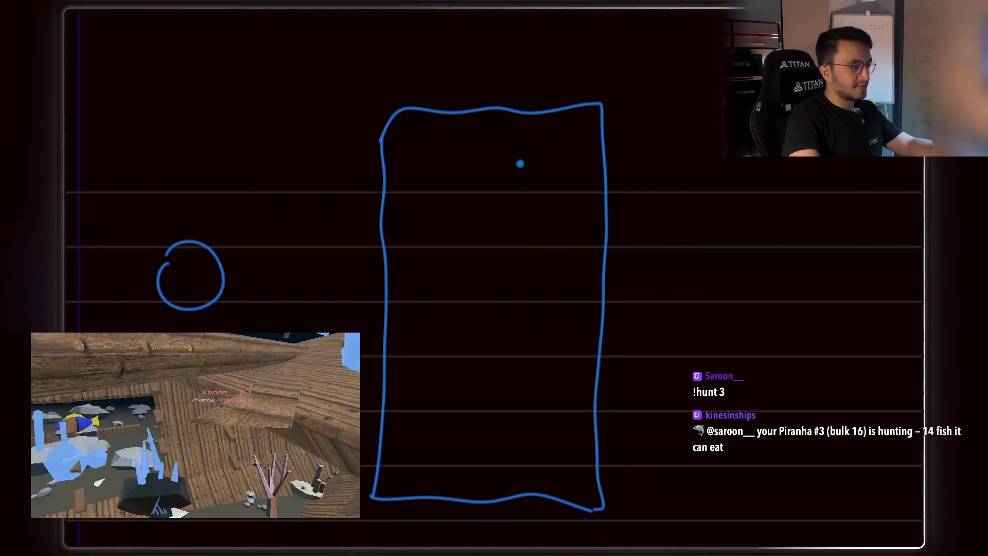
scroll(525, 161, up, 1)
mouse_move(474, 184)
mouse_down()
mouse_move(496, 232)
mouse_move(541, 194)
mouse_move(481, 167)
mouse_up()
mouse_move(475, 278)
mouse_down()
mouse_move(496, 333)
mouse_move(549, 294)
mouse_move(469, 282)
mouse_up()
mouse_move(487, 361)
mouse_down()
mouse_move(475, 369)
mouse_move(480, 430)
mouse_move(545, 417)
mouse_move(495, 362)
mouse_up()
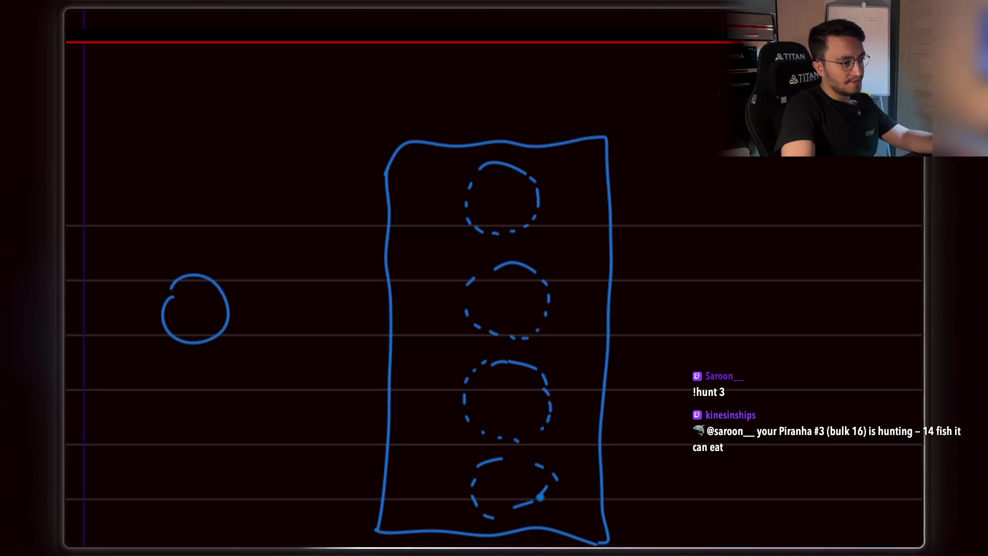
Hatch the second dashed circle with red lines.
scroll(466, 207, down, 2)
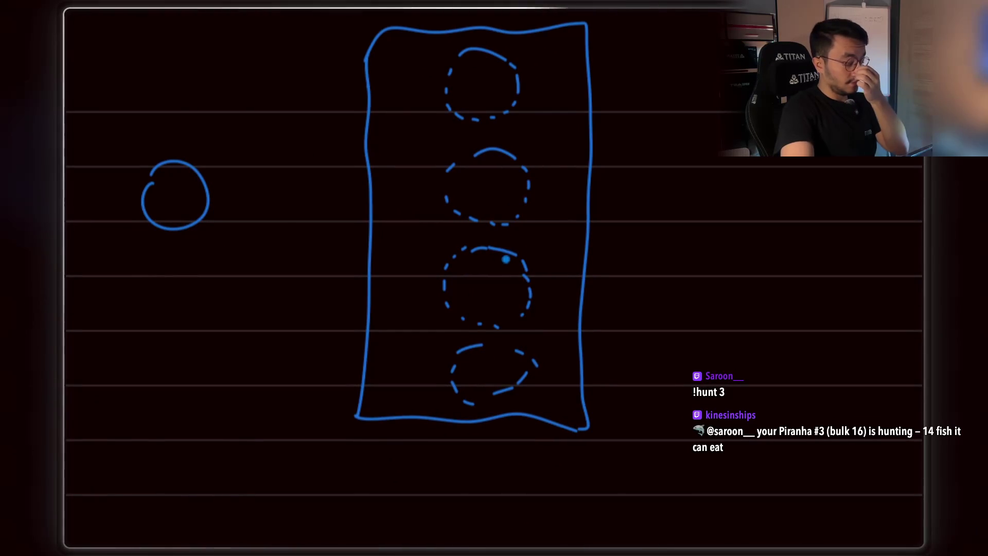
scroll(476, 327, right, 3)
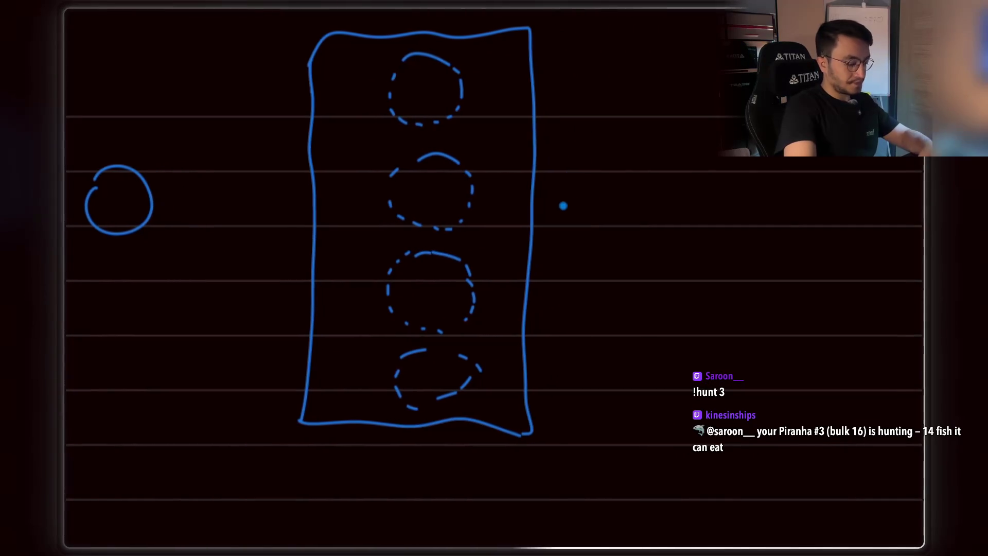
scroll(438, 131, left, 2)
mouse_move(428, 200)
mouse_down()
mouse_move(444, 164)
mouse_move(434, 167)
mouse_move(462, 164)
mouse_up()
drag(455, 212, 472, 171)
drag(469, 222, 483, 177)
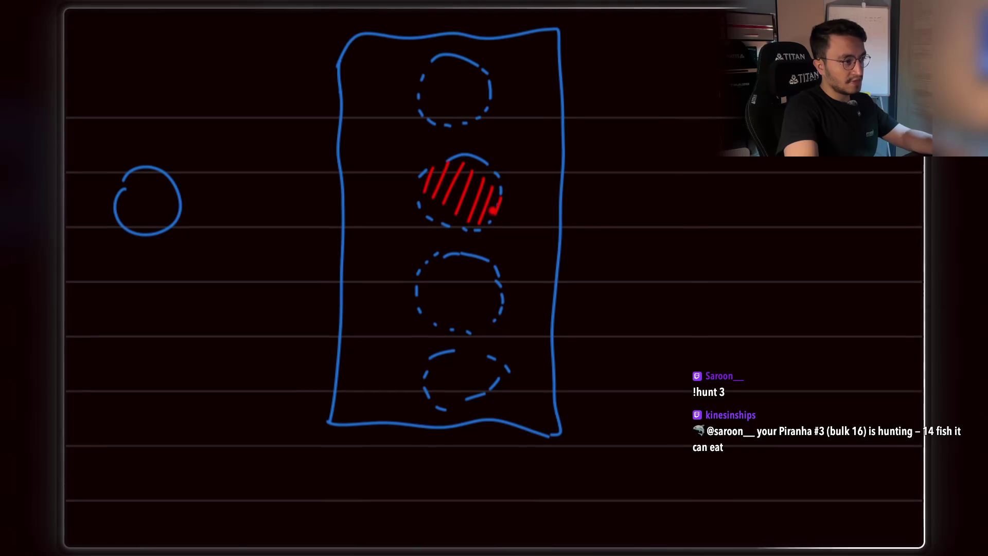
scroll(441, 122, up, 5)
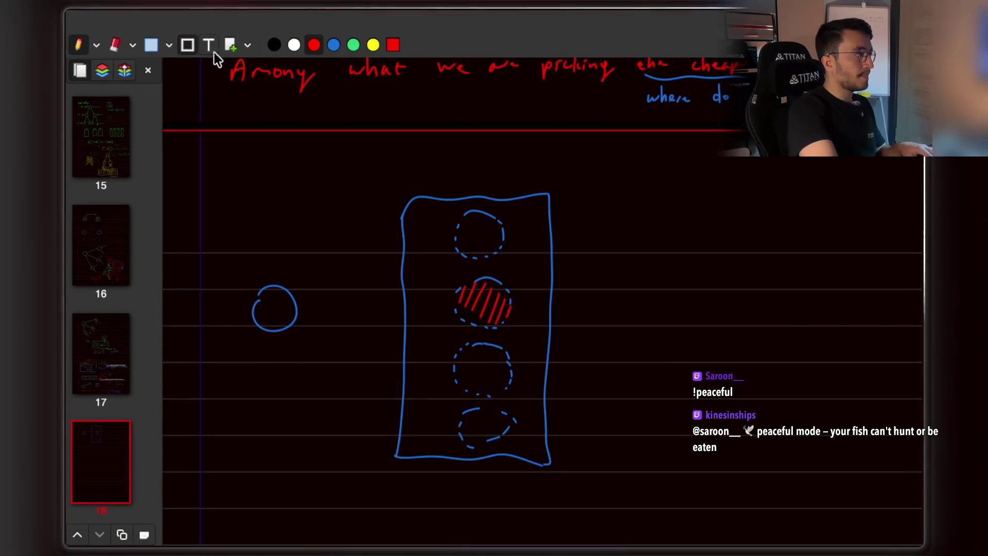
Copy the box-and-circles sketch and paste the duplicate below the original.
click(155, 49)
mouse_move(238, 168)
mouse_down()
mouse_move(437, 364)
mouse_move(615, 517)
mouse_up()
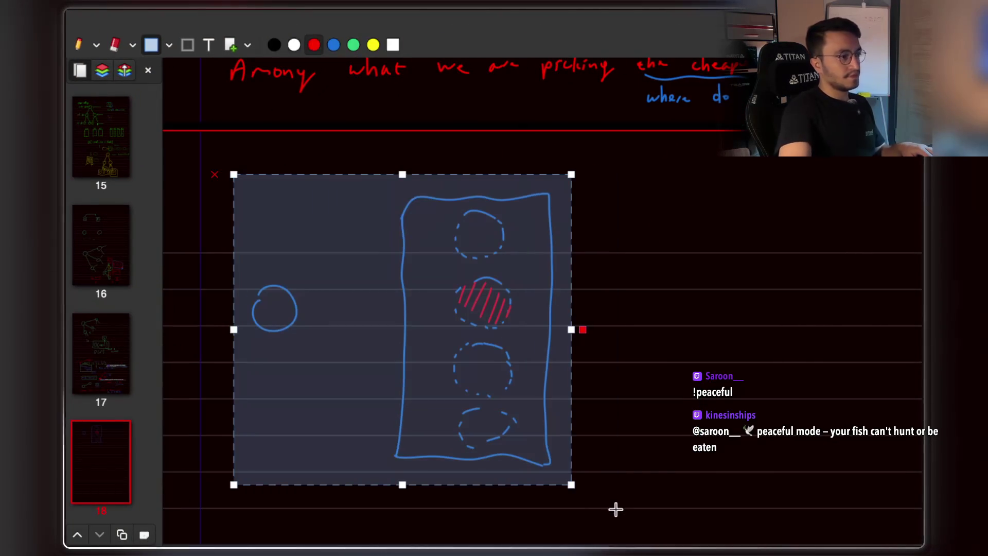
scroll(535, 407, down, 6)
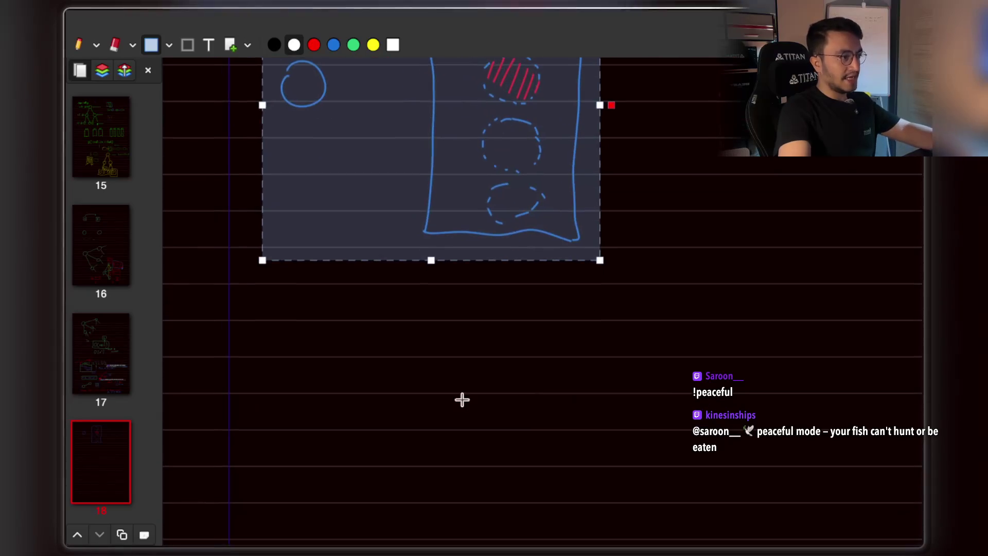
click(326, 381)
key(ctrl+v)
mouse_move(448, 388)
mouse_down()
mouse_move(541, 355)
mouse_move(468, 371)
mouse_move(547, 336)
mouse_up()
key(Escape)
Return to the pen and undo the misdrawn red rectangle.
click(78, 45)
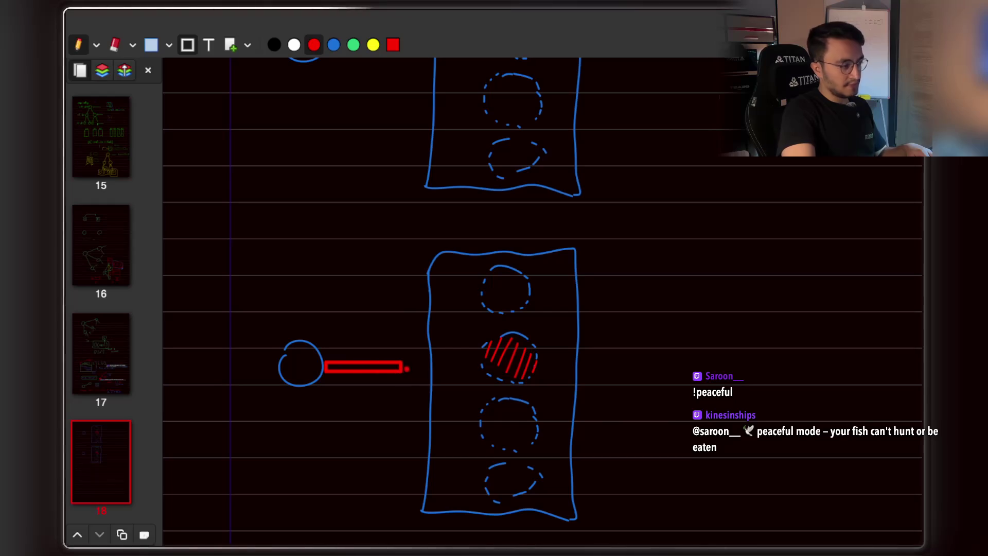
key(ctrl+z)
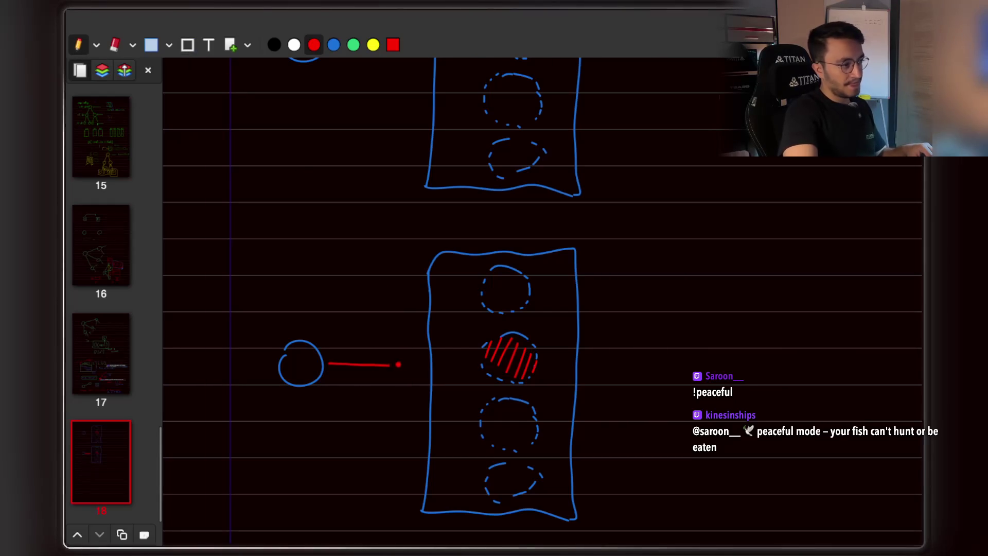
scroll(404, 372, up, 5)
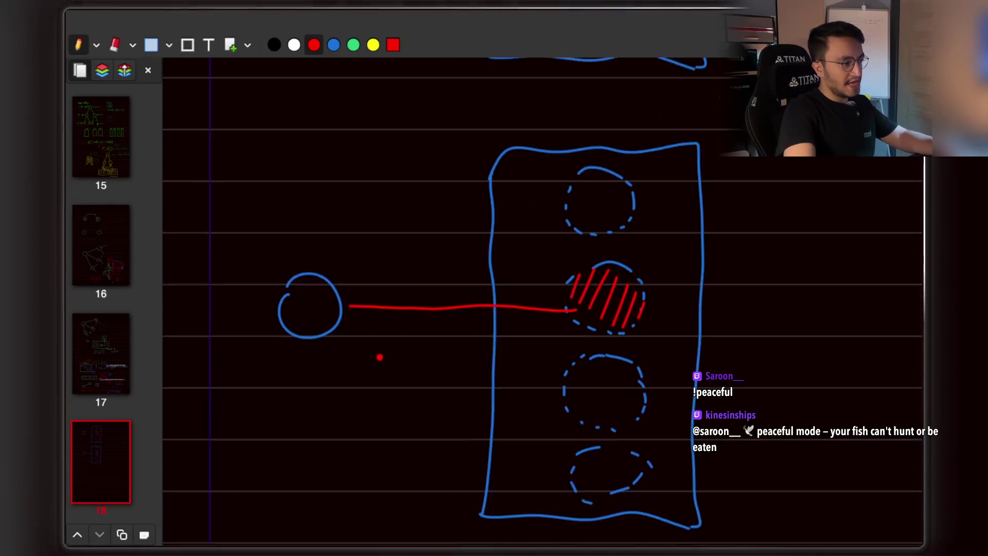
Handwrite 'visited[i] = true' below the lone circle.
drag(416, 285, 406, 297)
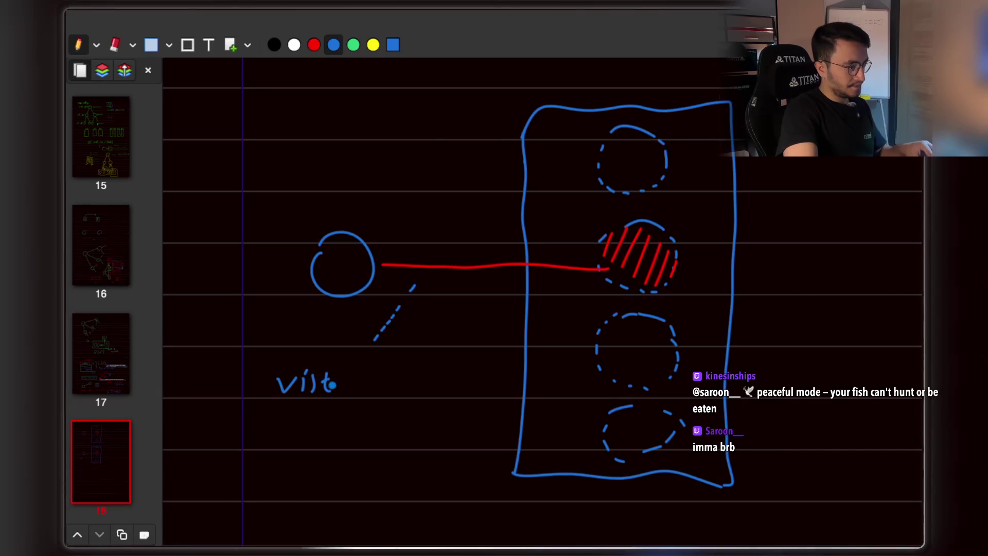
drag(329, 374, 329, 389)
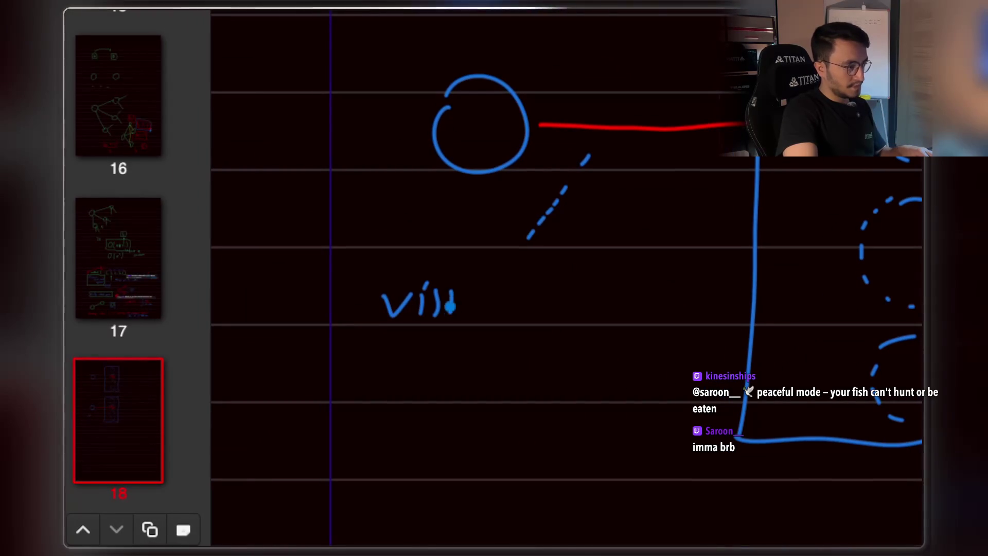
mouse_move(524, 279)
mouse_down()
mouse_move(525, 317)
mouse_move(555, 330)
mouse_up()
drag(554, 294, 554, 315)
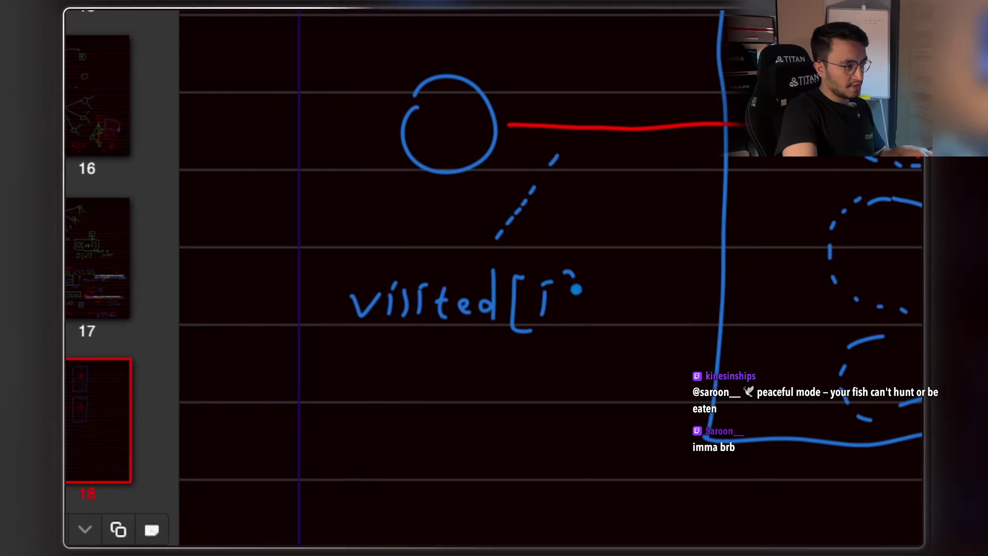
drag(575, 273, 568, 323)
drag(608, 296, 624, 295)
drag(608, 308, 649, 309)
mouse_move(635, 294)
mouse_down()
mouse_move(643, 291)
mouse_move(611, 291)
mouse_up()
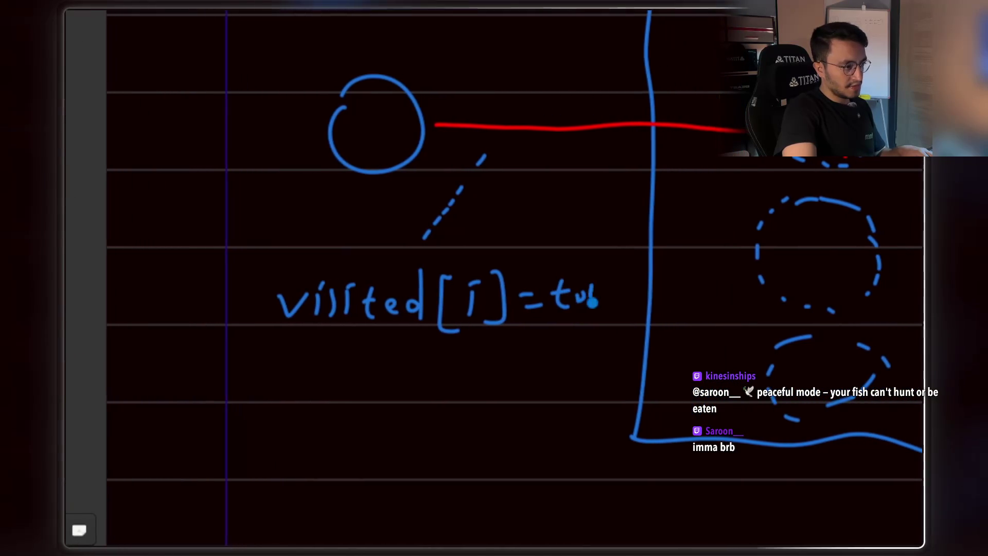
drag(546, 291, 587, 309)
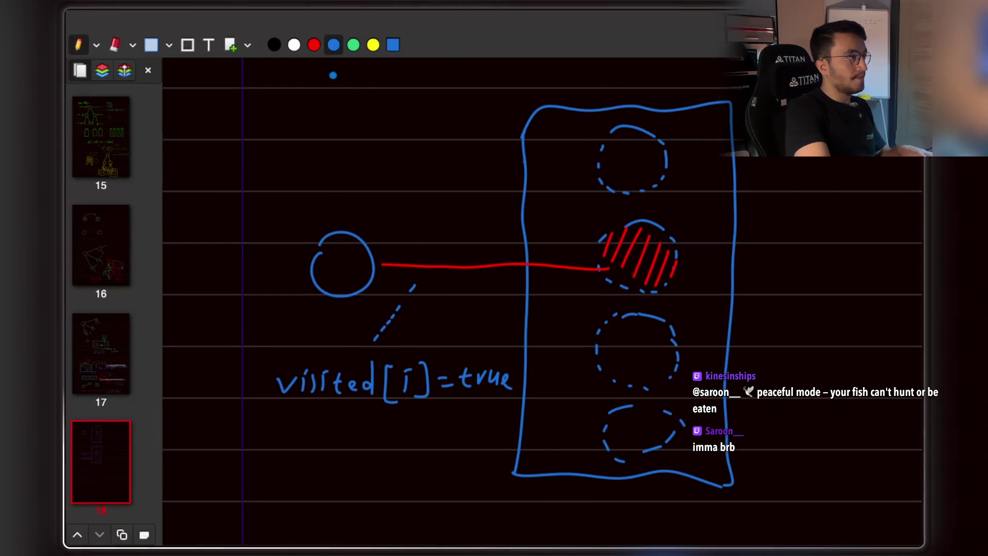
Set the pen to white and briefly view the Live Code solution before returning.
click(295, 46)
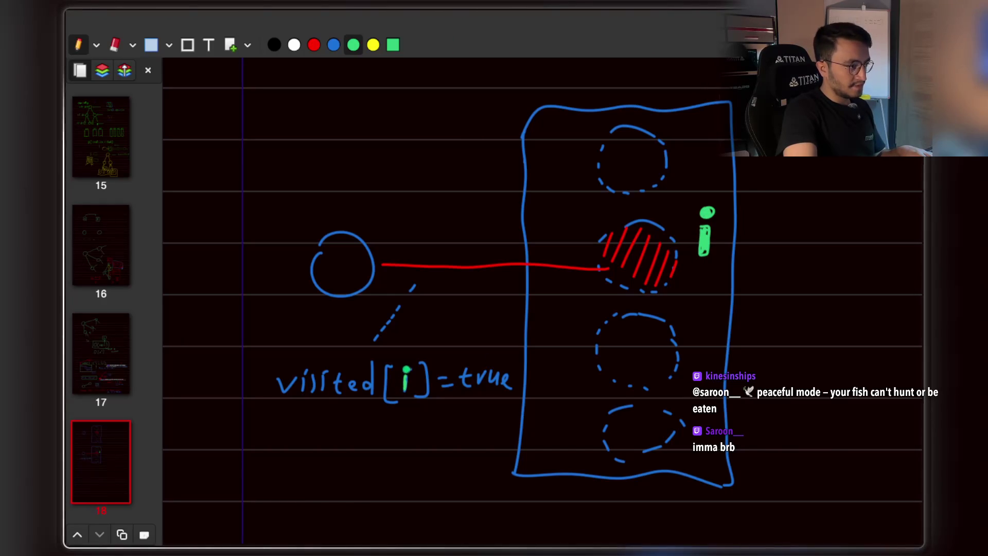
scroll(494, 278, up, 3)
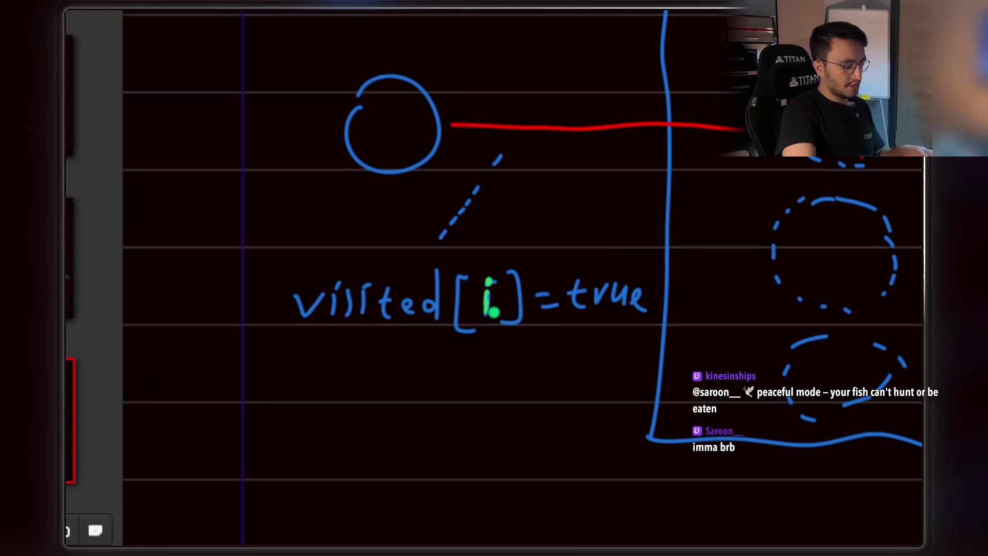
scroll(444, 360, down, 3)
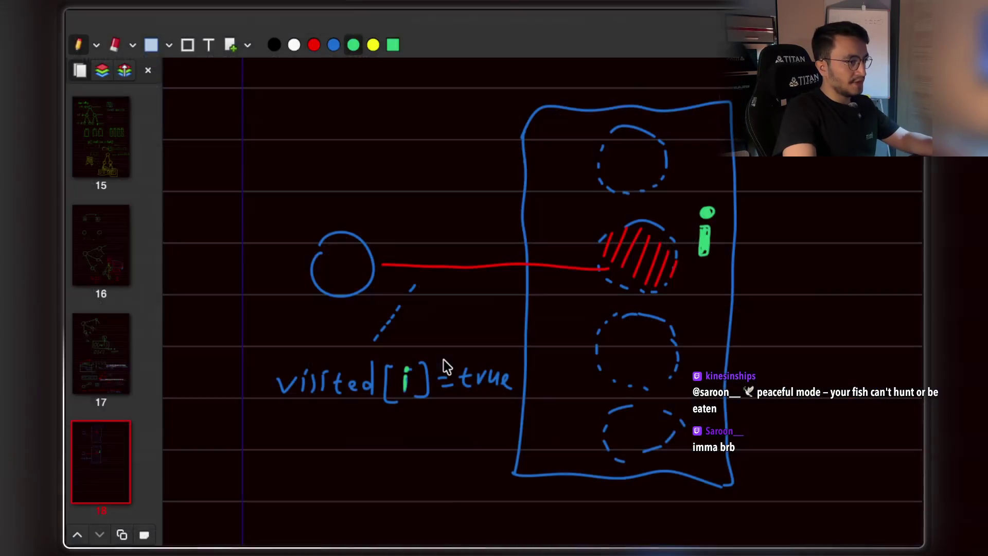
key(Escape)
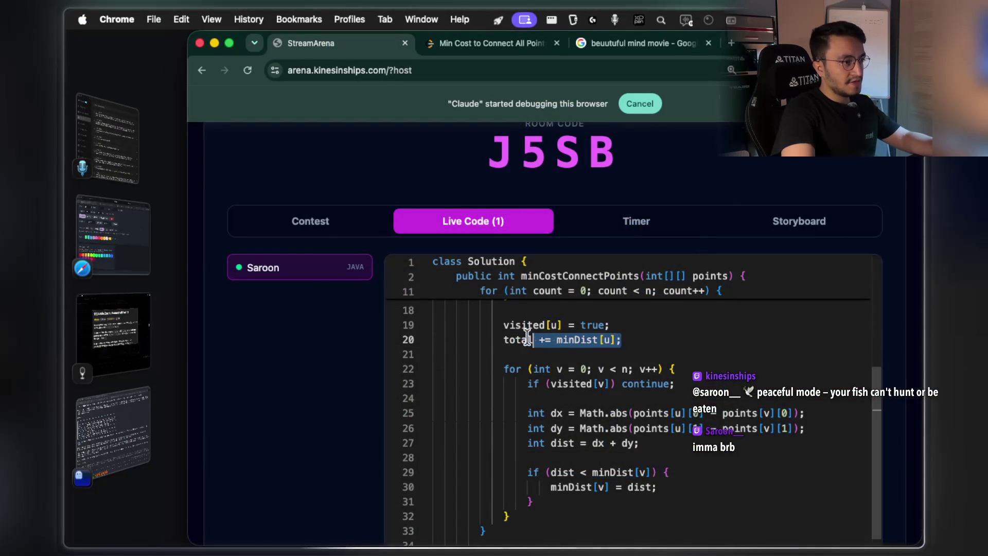
key(ctrl+shift+d)
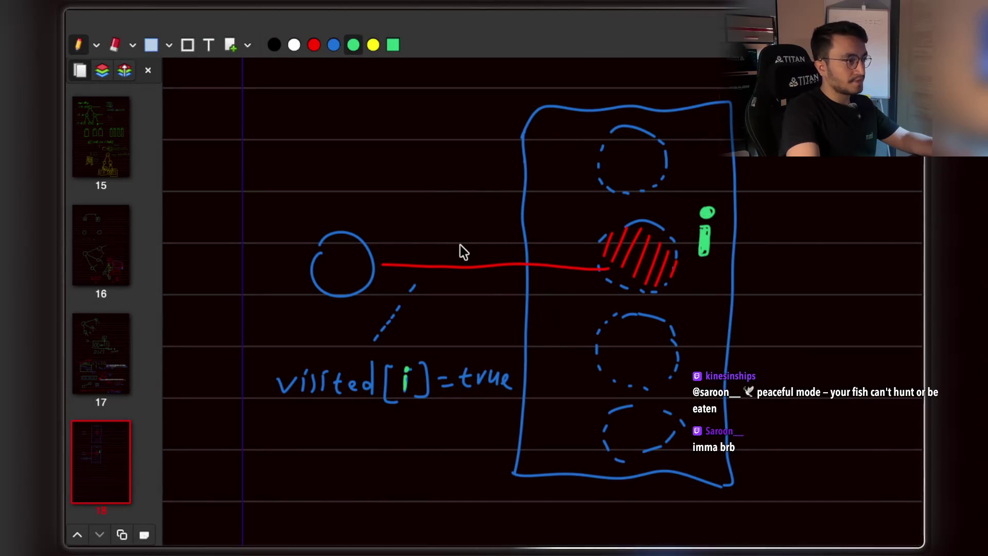
Handwrite 'minDist[i]' in green just above the red connecting line.
drag(421, 242, 420, 253)
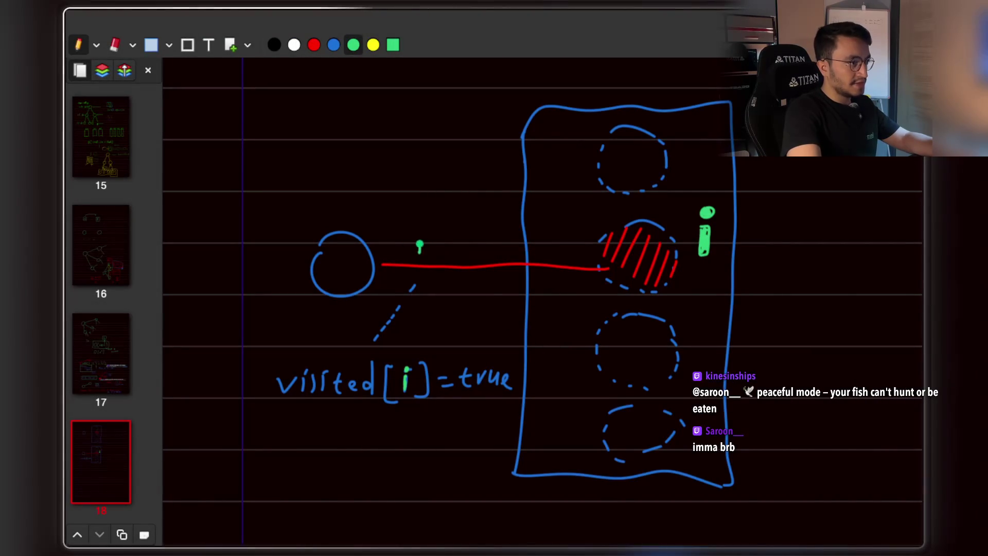
click(428, 258)
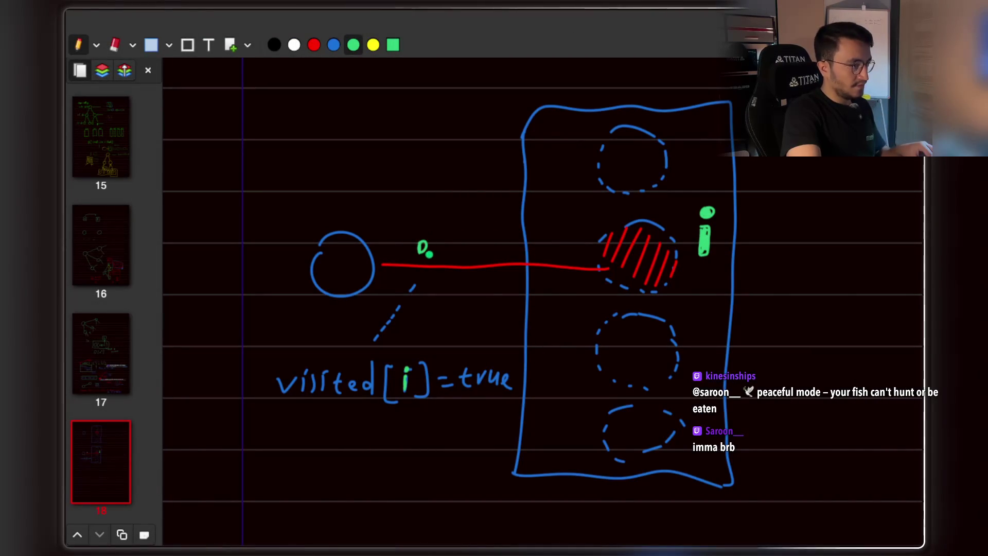
scroll(416, 238, up, 5)
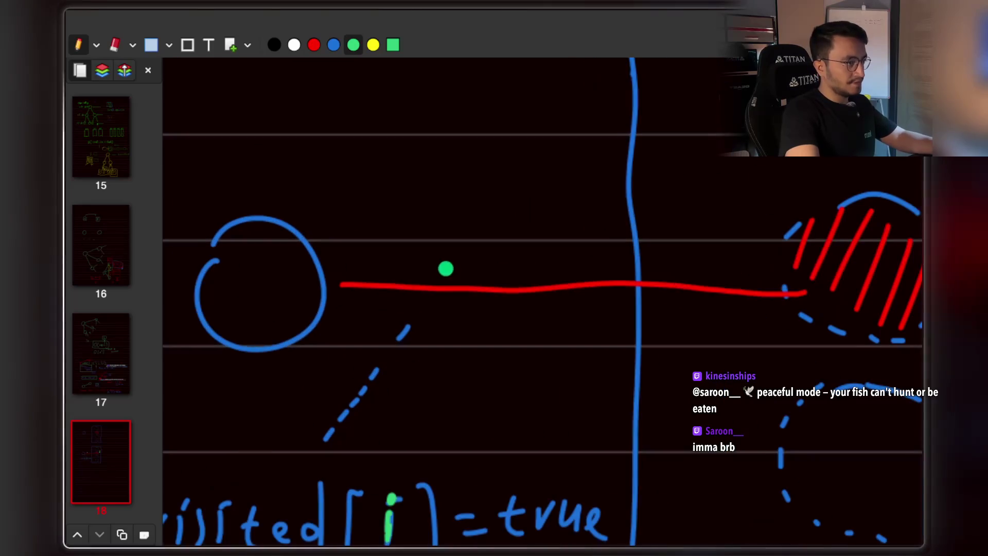
mouse_move(389, 265)
mouse_down()
mouse_move(407, 248)
mouse_move(456, 261)
mouse_up()
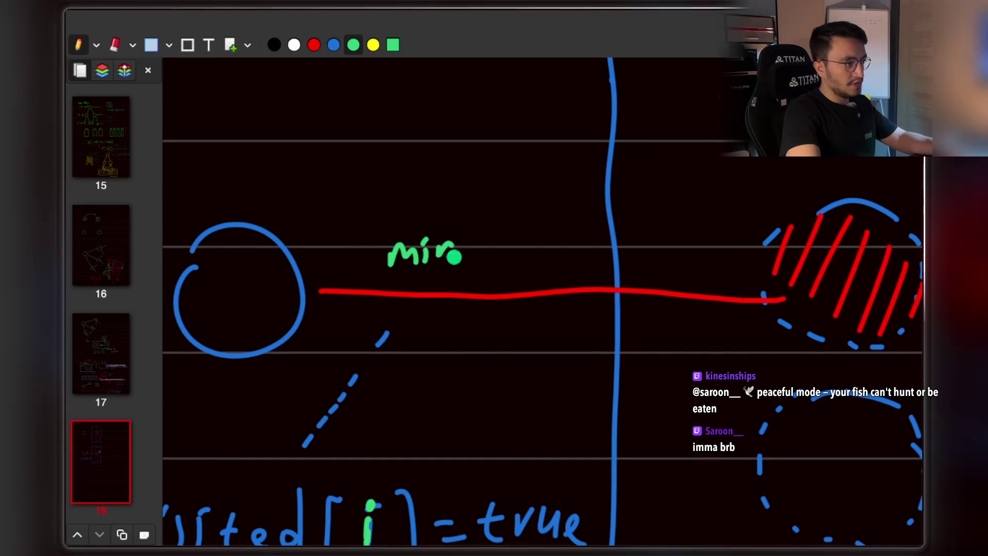
click(488, 250)
scroll(540, 303, right, 3)
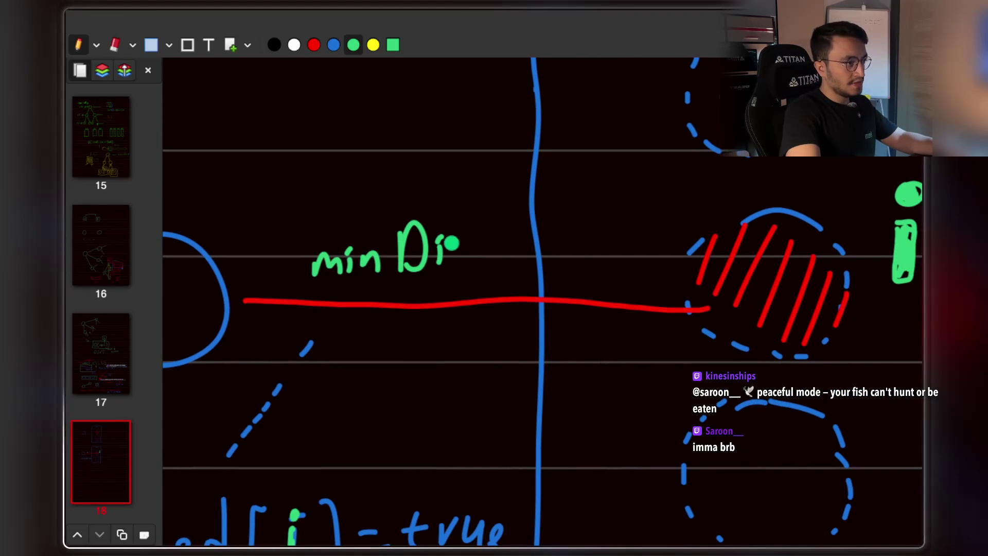
drag(469, 238, 471, 264)
drag(461, 250, 479, 249)
mouse_move(507, 218)
mouse_down()
mouse_move(511, 276)
mouse_move(524, 262)
mouse_up()
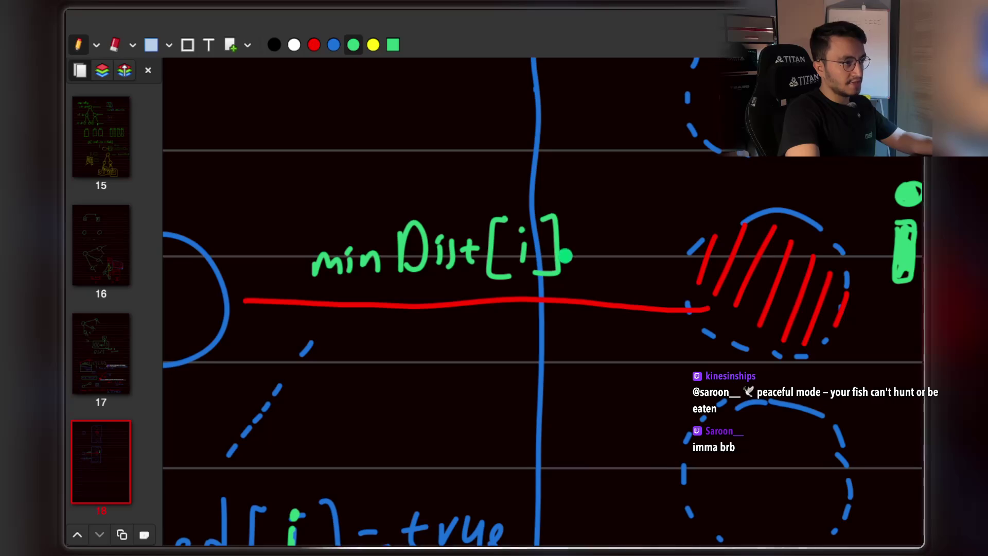
scroll(566, 256, down, 5)
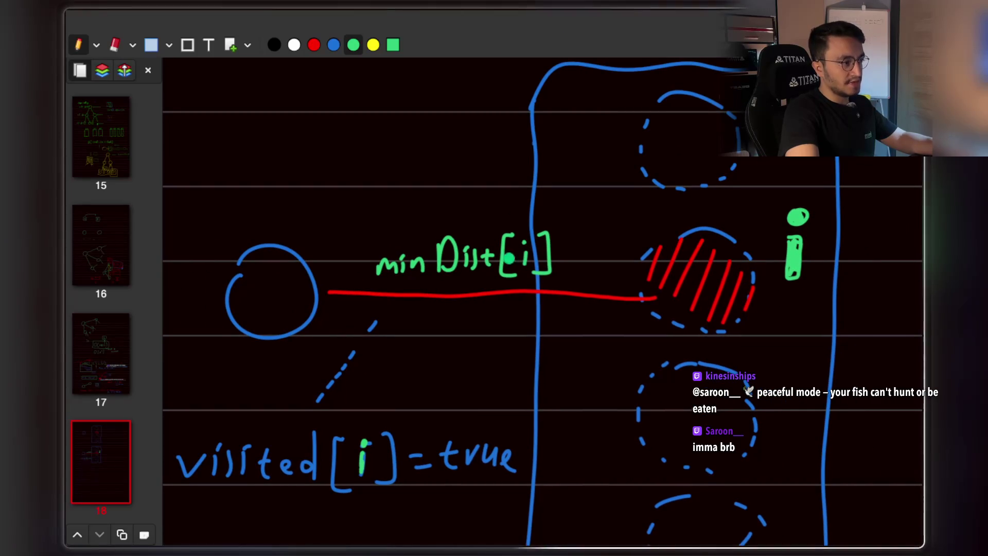
scroll(513, 237, down, 4)
scroll(514, 237, left, 3)
Write 'total =' in blue beneath visited[i] = true.
key(2)
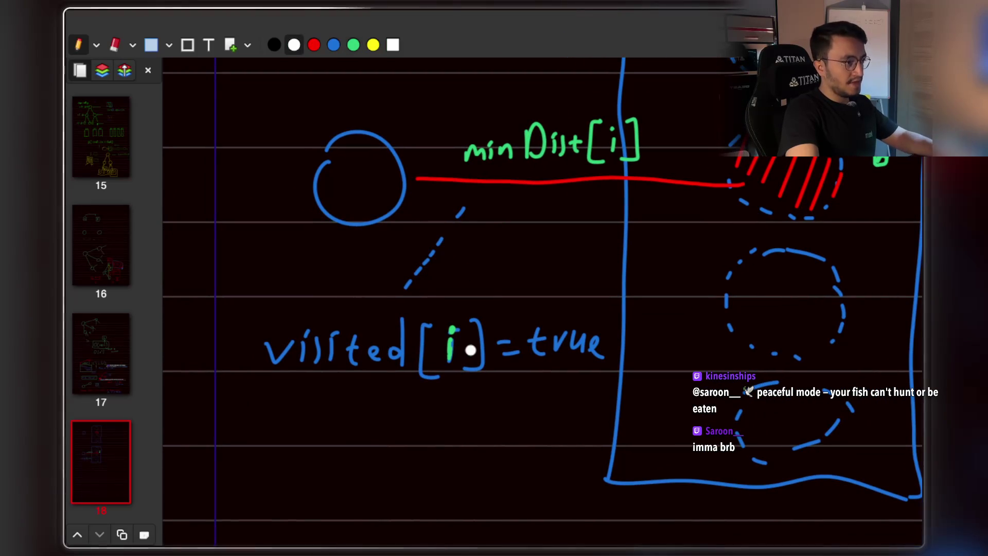
click(334, 45)
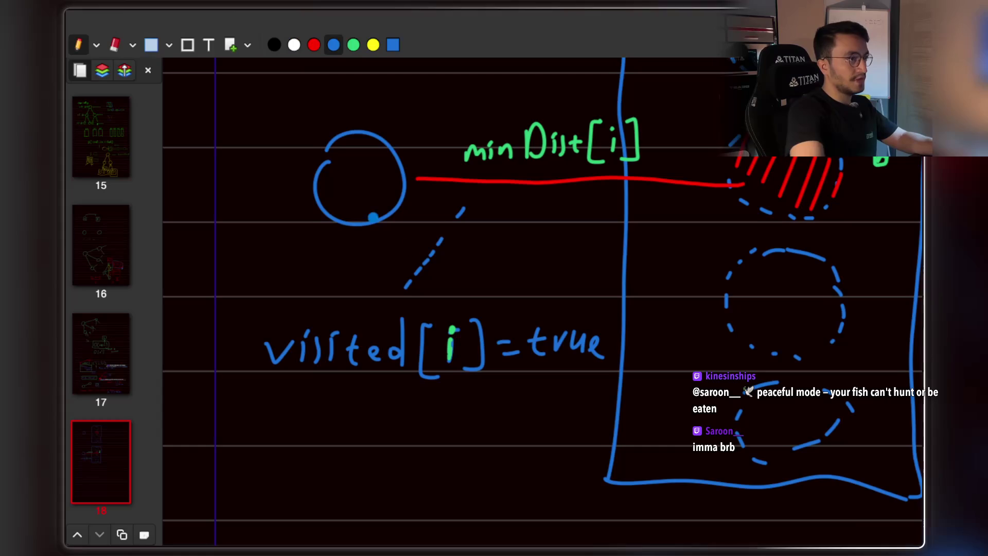
scroll(343, 176, down, 1)
scroll(342, 177, left, 2)
mouse_move(298, 380)
mouse_down()
mouse_move(293, 397)
mouse_move(303, 400)
mouse_up()
drag(287, 387, 306, 385)
drag(315, 385, 319, 399)
mouse_move(345, 380)
mouse_down()
mouse_move(353, 400)
mouse_move(355, 387)
mouse_up()
drag(366, 385, 366, 387)
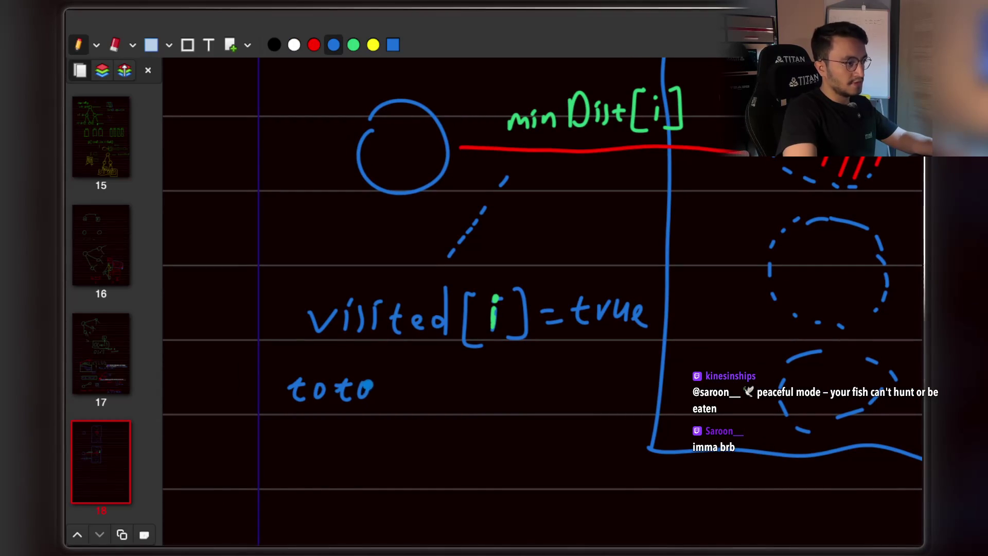
drag(420, 381, 425, 382)
drag(410, 392, 427, 391)
scroll(432, 386, right, 2)
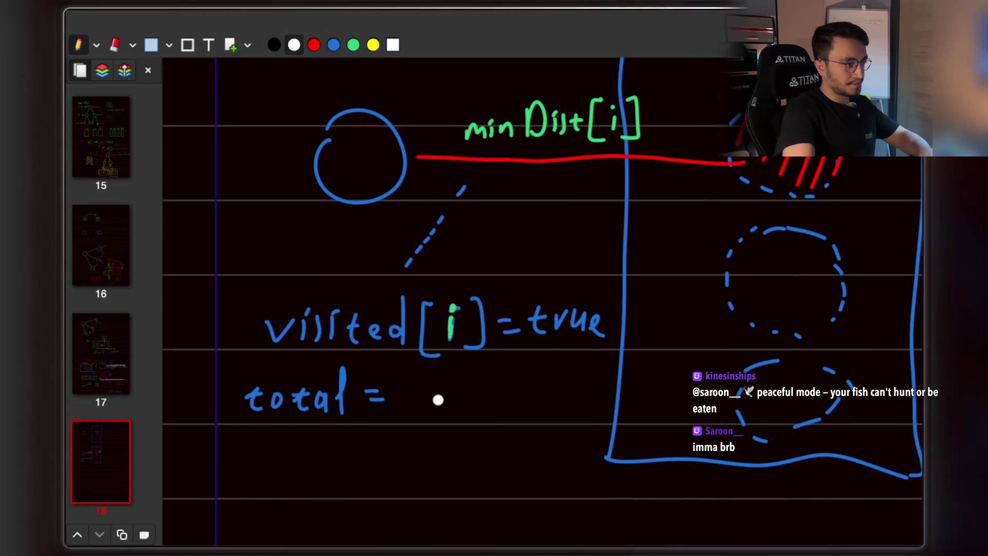
Write 'minDist[i]' in green after total =, then switch to the browser's Live Code.
click(353, 44)
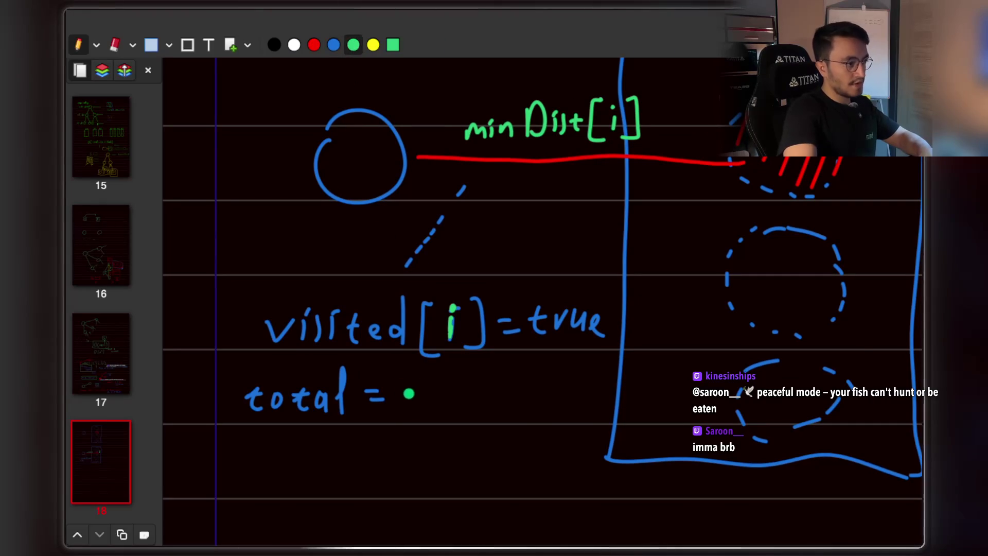
drag(425, 393, 431, 402)
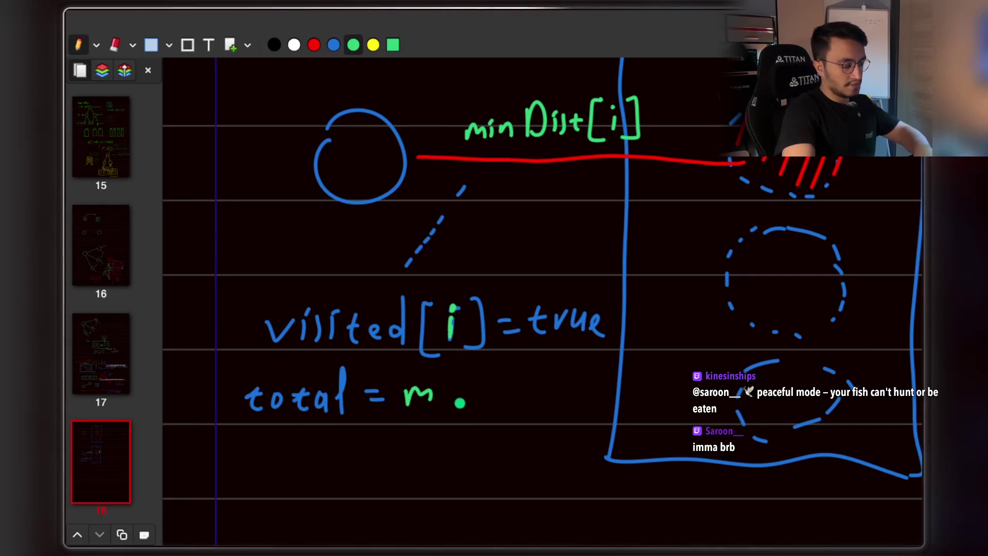
key(XF86AudioLowerVolume)
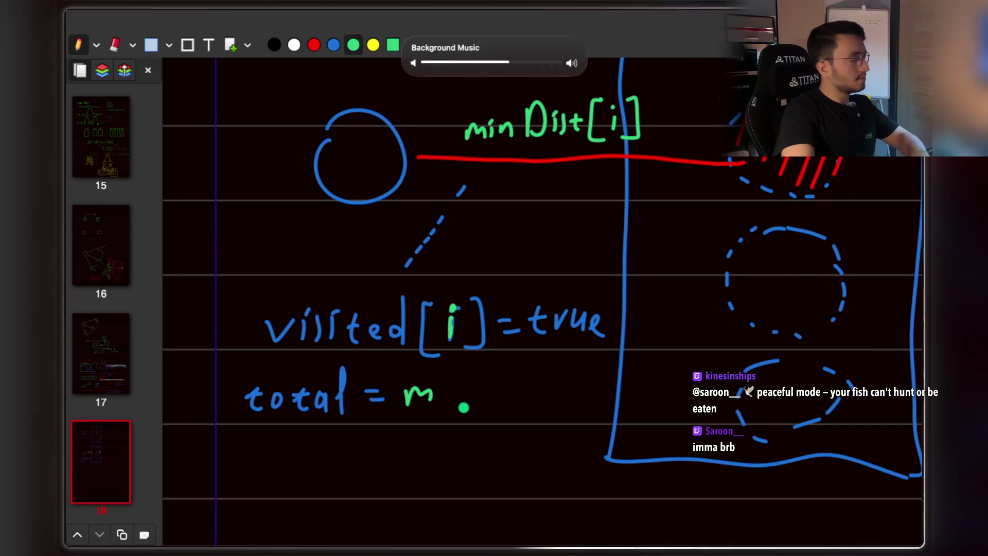
key(XF86AudioRaiseVolume)
mouse_move(447, 388)
mouse_down()
mouse_move(448, 404)
mouse_move(496, 404)
mouse_up()
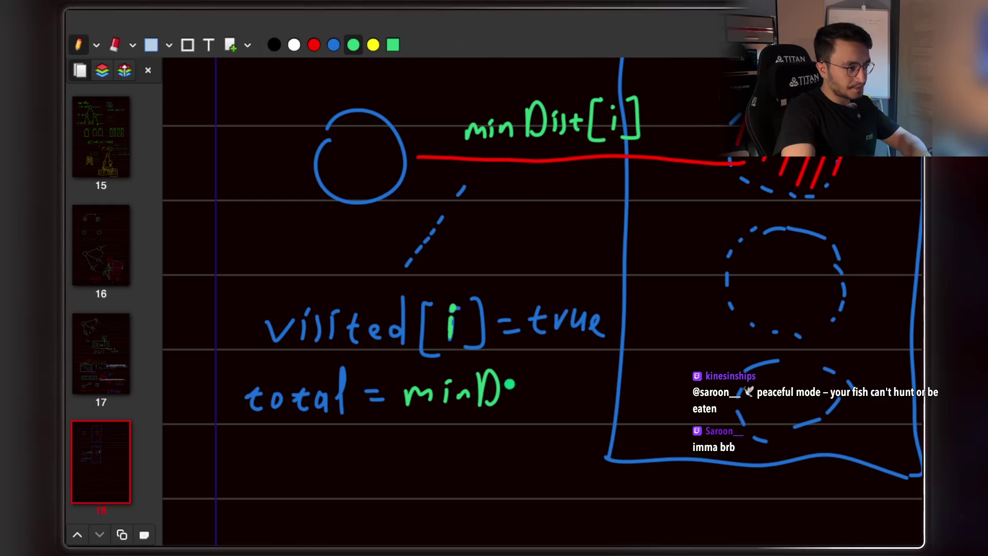
drag(534, 369, 536, 399)
mouse_move(527, 382)
mouse_down()
mouse_move(542, 380)
mouse_move(564, 400)
mouse_up()
mouse_move(576, 381)
mouse_down()
mouse_move(578, 397)
mouse_move(601, 399)
mouse_up()
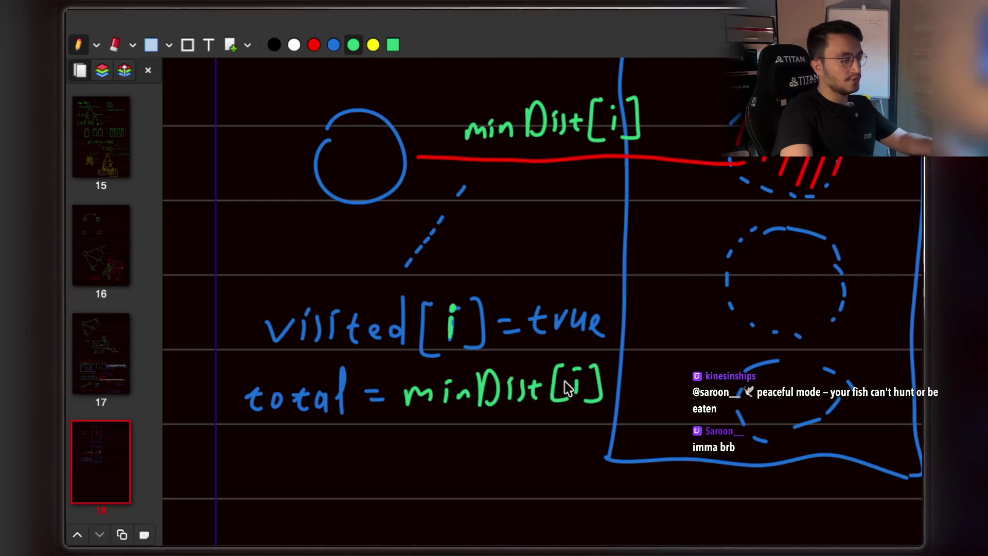
key(super+Tab)
scroll(564, 382, down, 1)
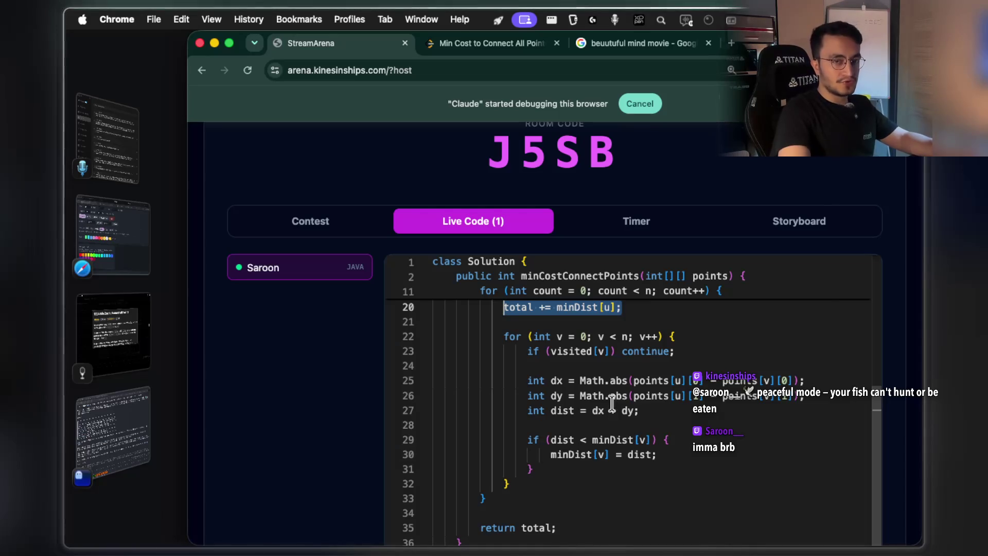
Select the line 22 for loop over v and delete a stray 'ö' typed into the code.
scroll(623, 342, up, 2)
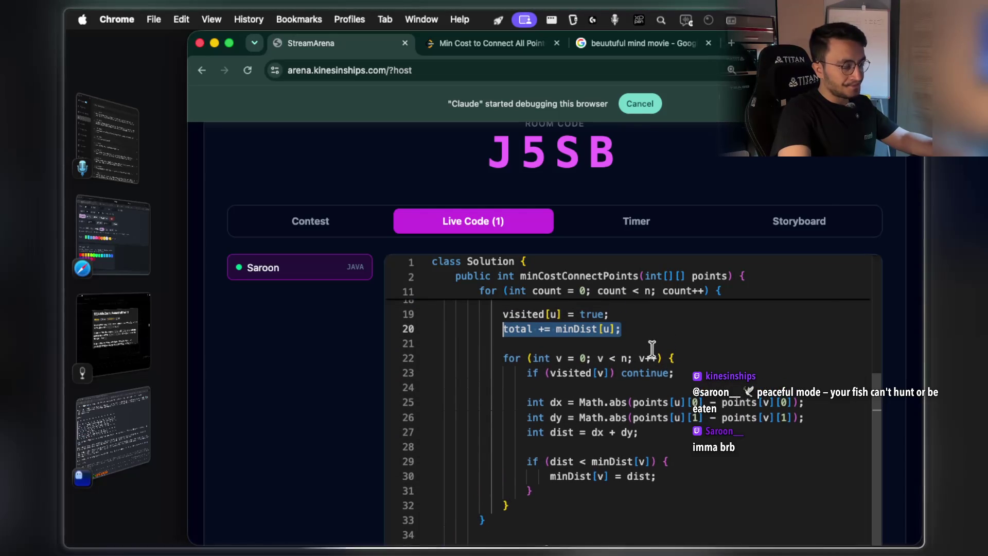
drag(676, 357, 511, 359)
scroll(592, 371, down, 1)
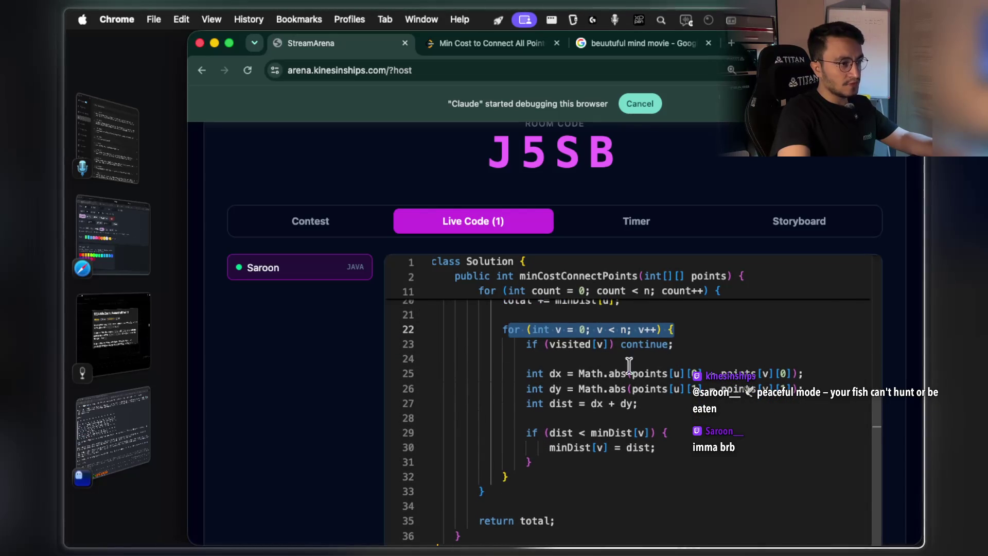
click(660, 330)
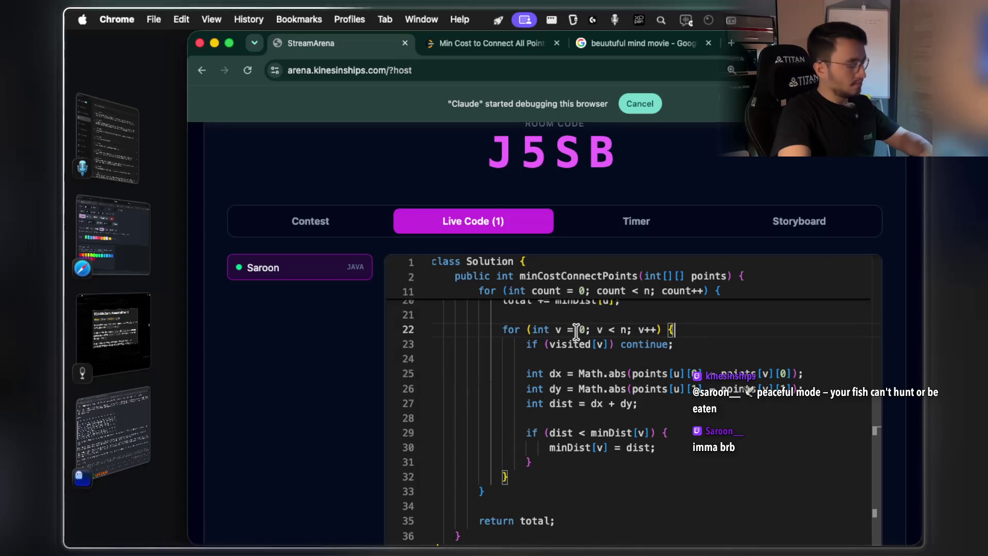
click(688, 327)
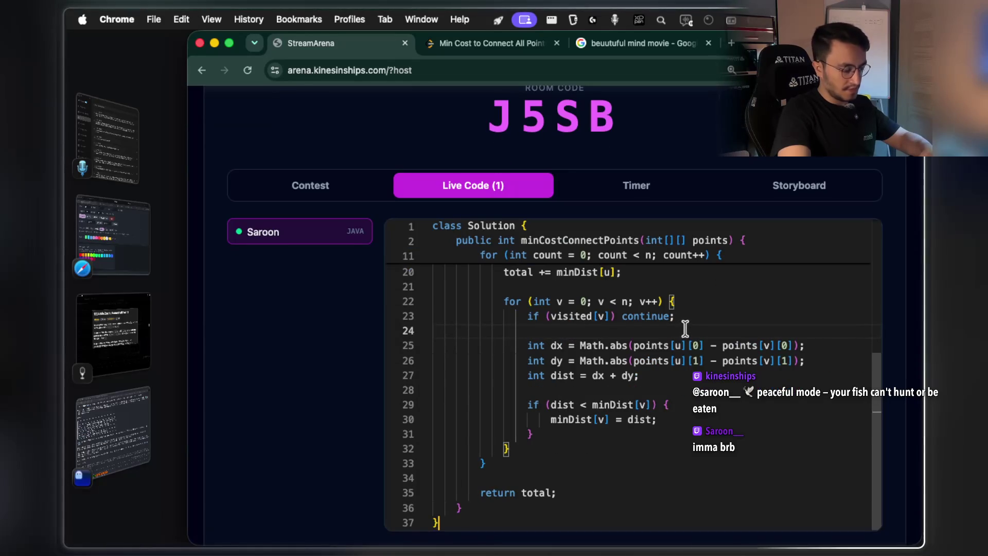
text(ö)
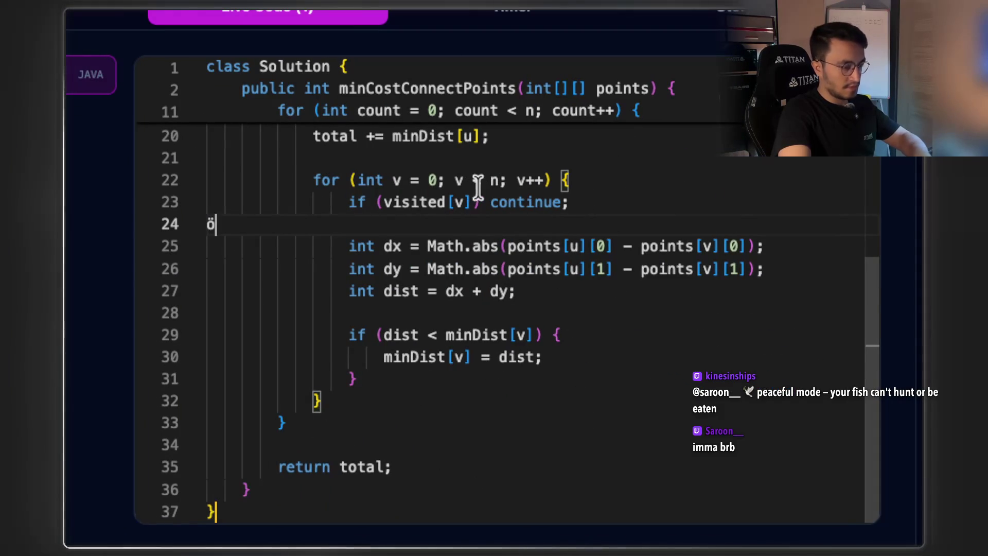
scroll(493, 192, up, 5)
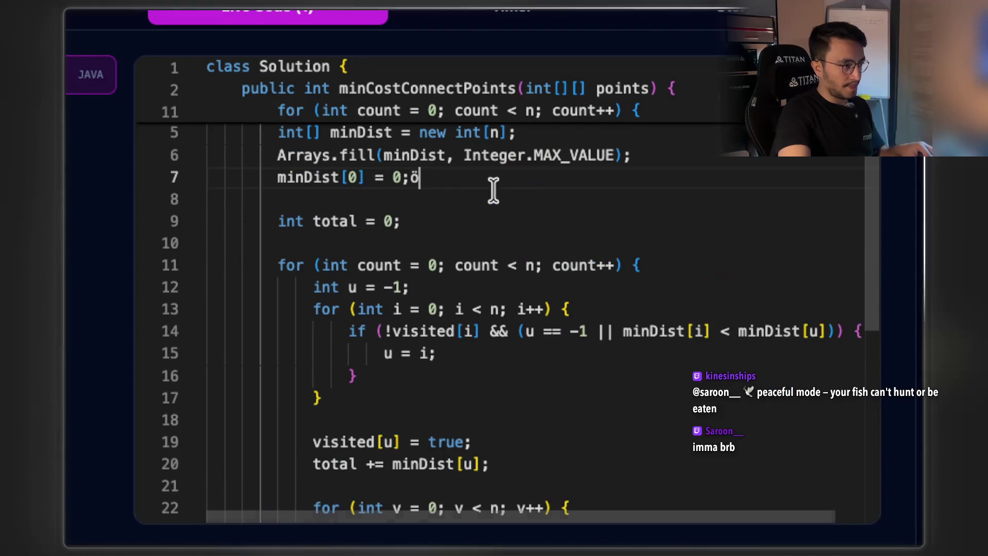
key(BackSpace)
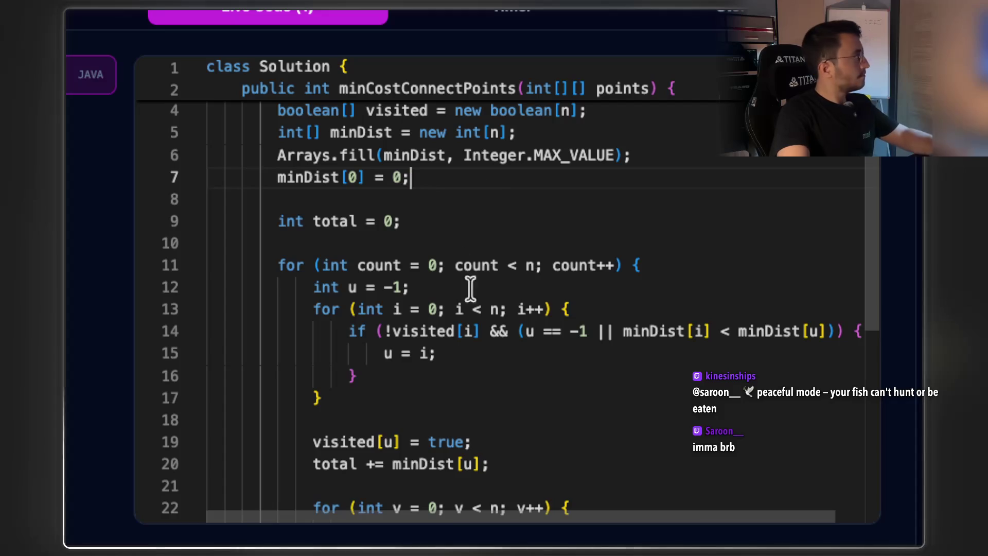
scroll(476, 319, down, 5)
scroll(484, 296, up, 3)
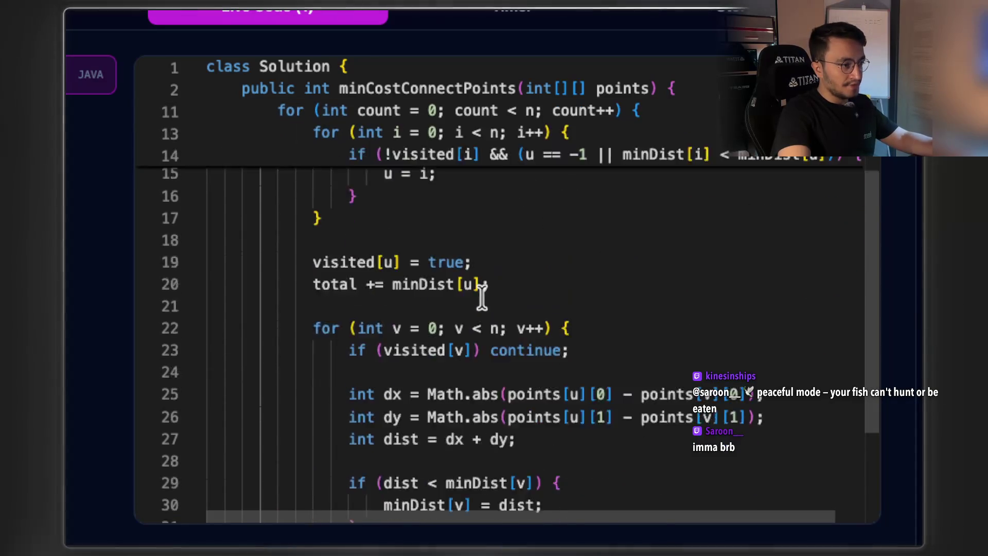
scroll(486, 293, down, 4)
Highlight the inner loop header over v and the if (visited[v]) continue line.
click(580, 227)
drag(581, 230, 364, 225)
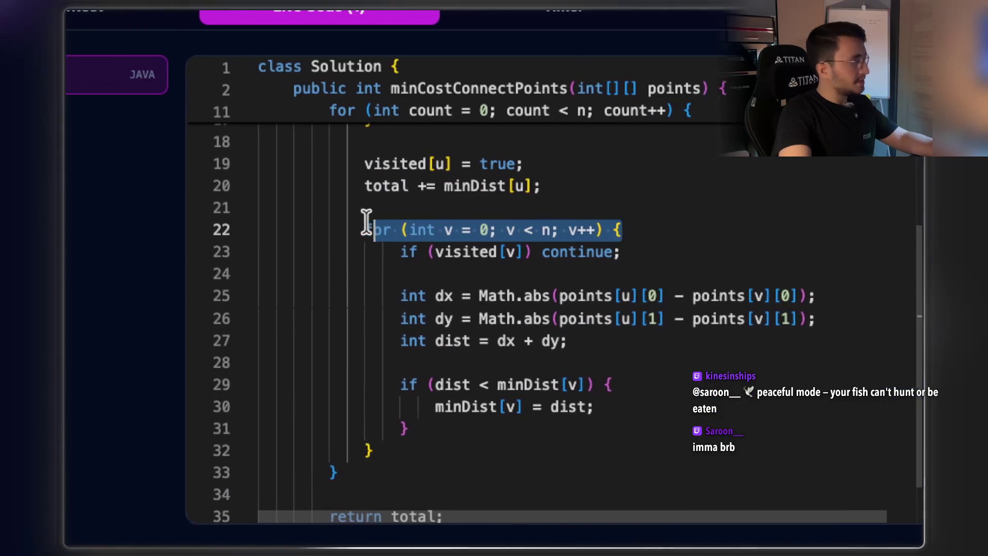
drag(624, 251, 411, 249)
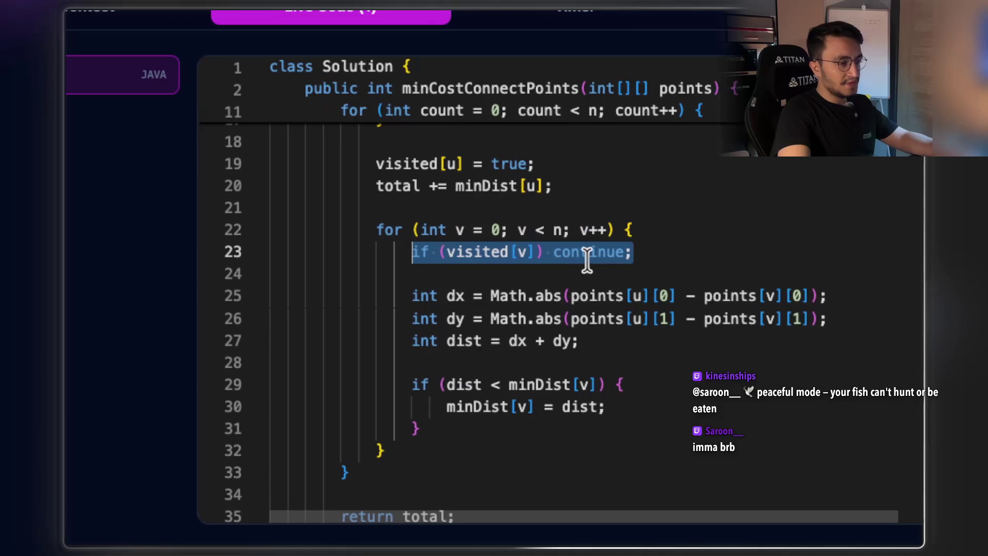
click(621, 252)
mouse_move(621, 253)
mouse_down()
mouse_move(408, 255)
mouse_move(404, 247)
mouse_move(426, 231)
mouse_up()
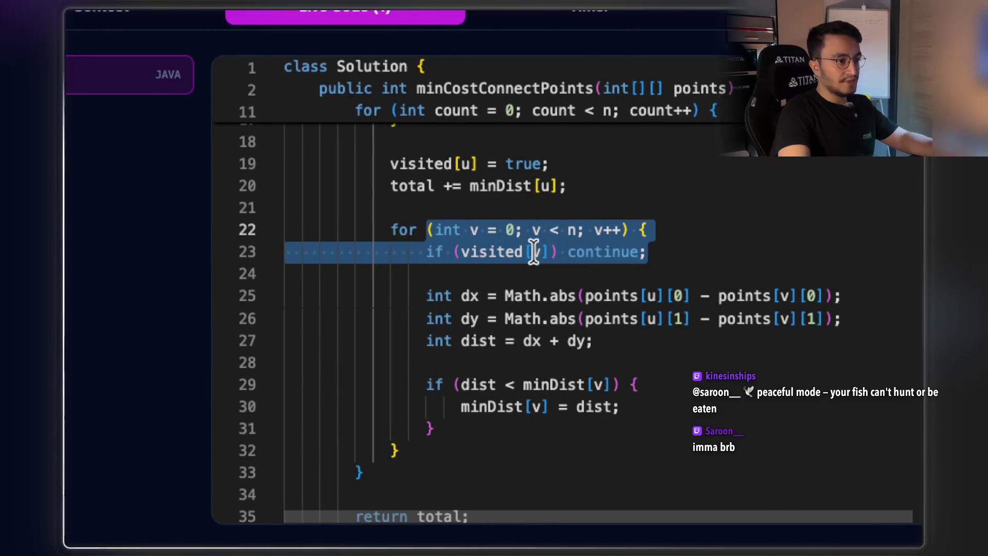
Highlight the dx, dy and dist = dx + dy lines in turn.
scroll(534, 250, down, 2)
click(442, 239)
drag(429, 238, 592, 235)
drag(806, 238, 403, 234)
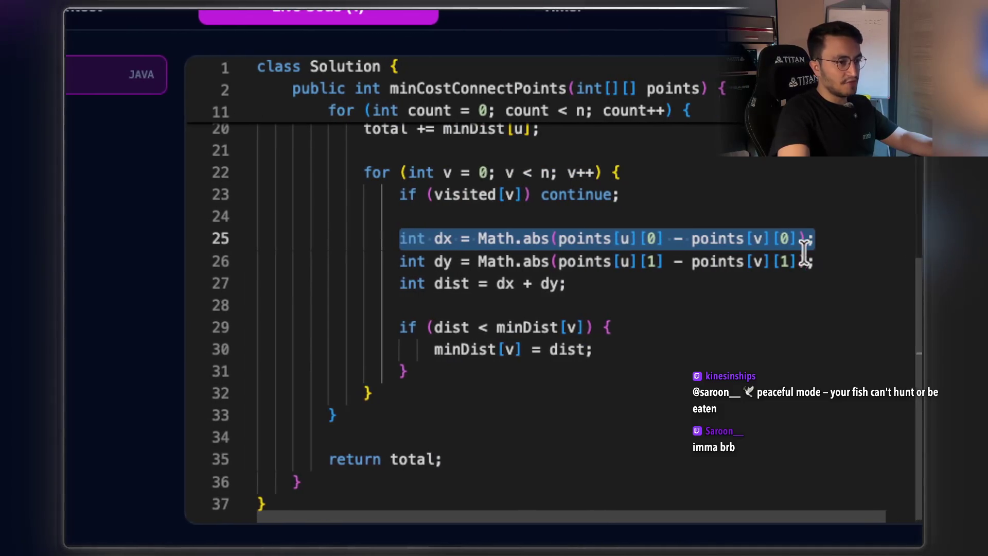
drag(809, 261, 433, 261)
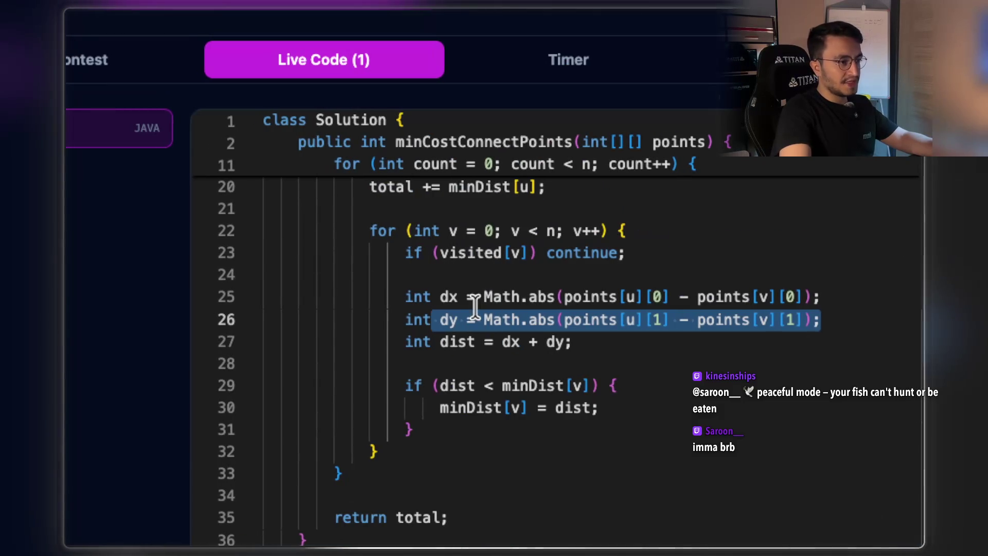
drag(421, 284, 455, 285)
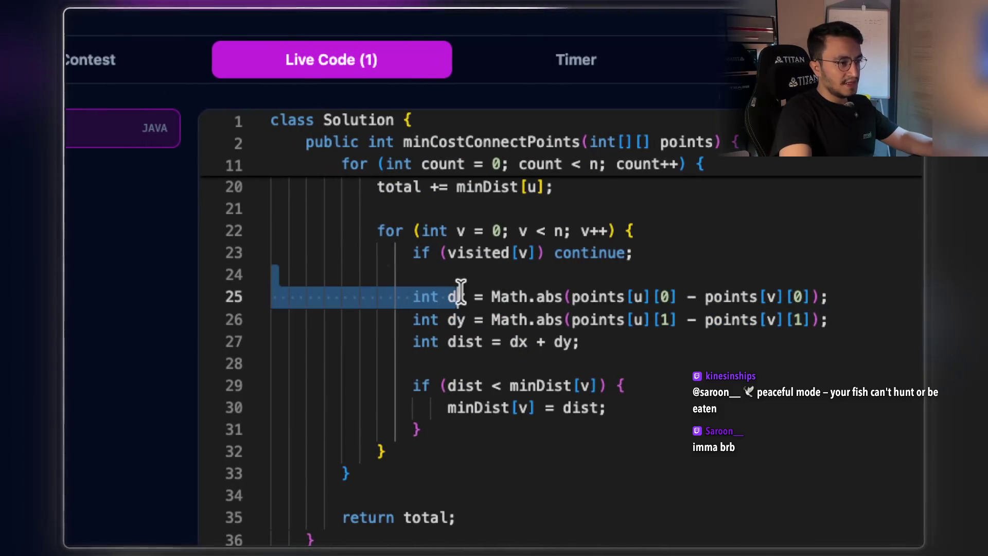
drag(570, 339, 406, 341)
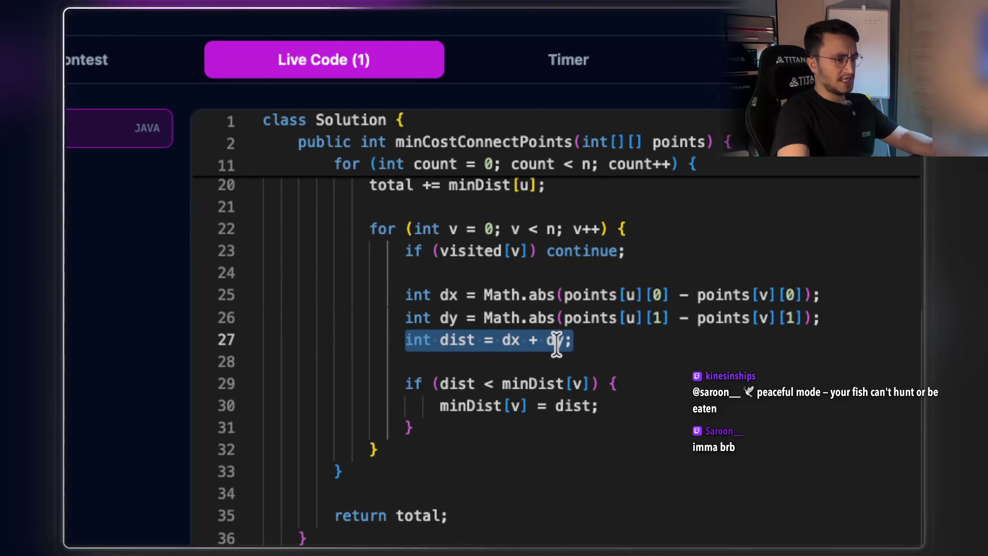
click(569, 341)
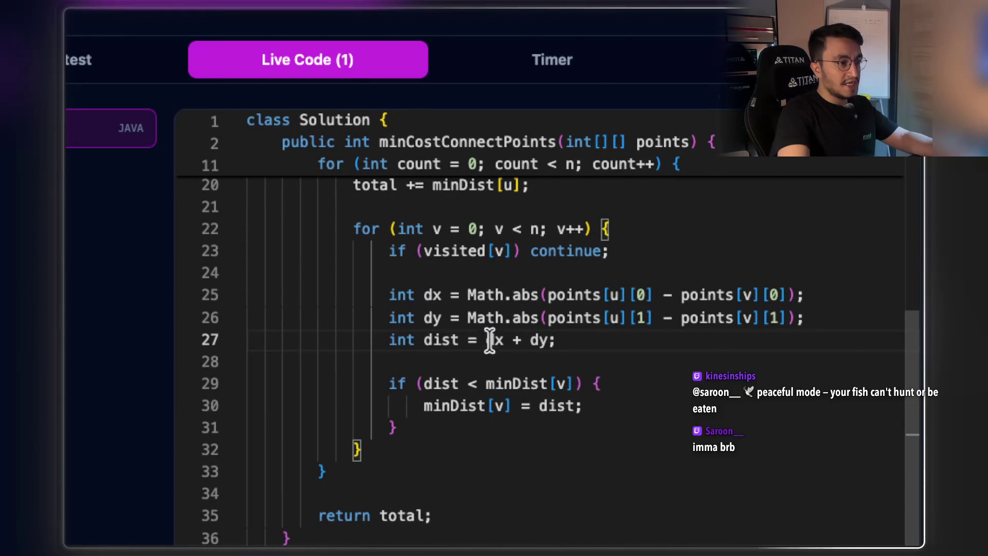
Highlight minDist[v] in the comparison and the minDist[v] = dist update line.
drag(426, 381, 566, 382)
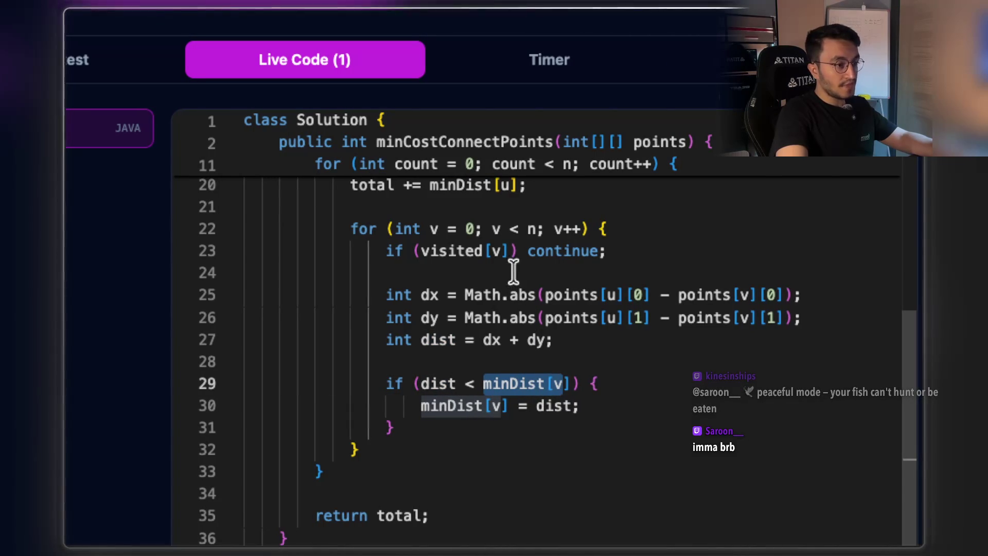
drag(580, 406, 420, 406)
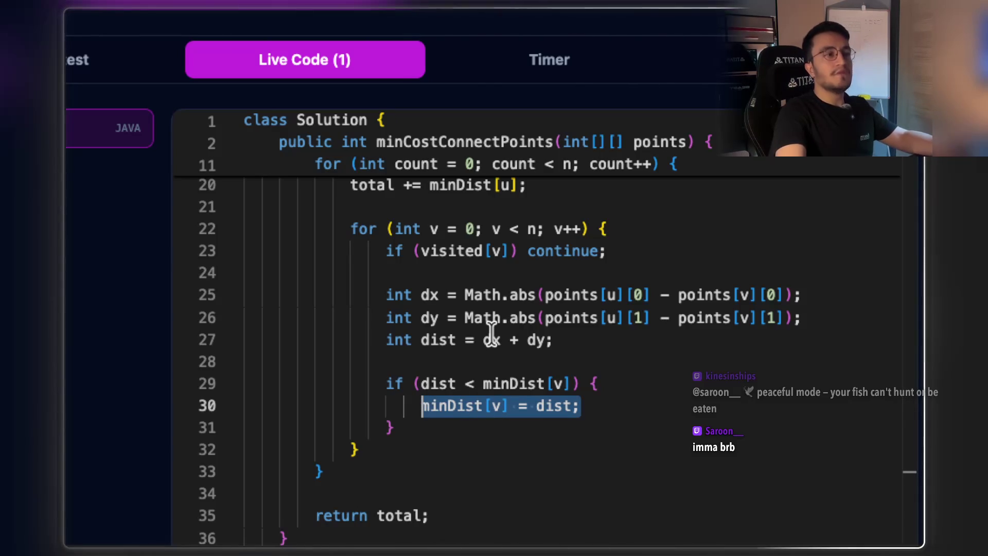
drag(580, 406, 445, 405)
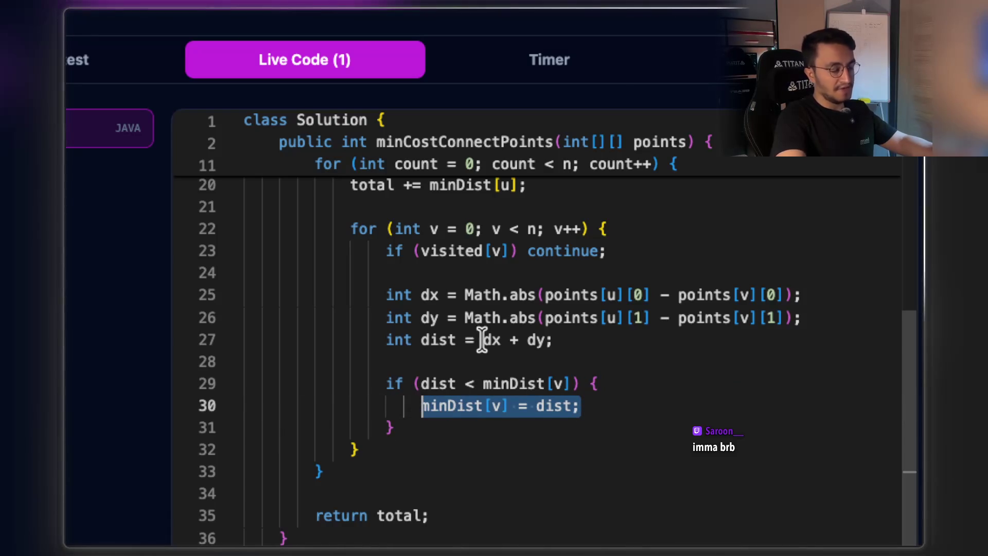
scroll(494, 358, up, 3)
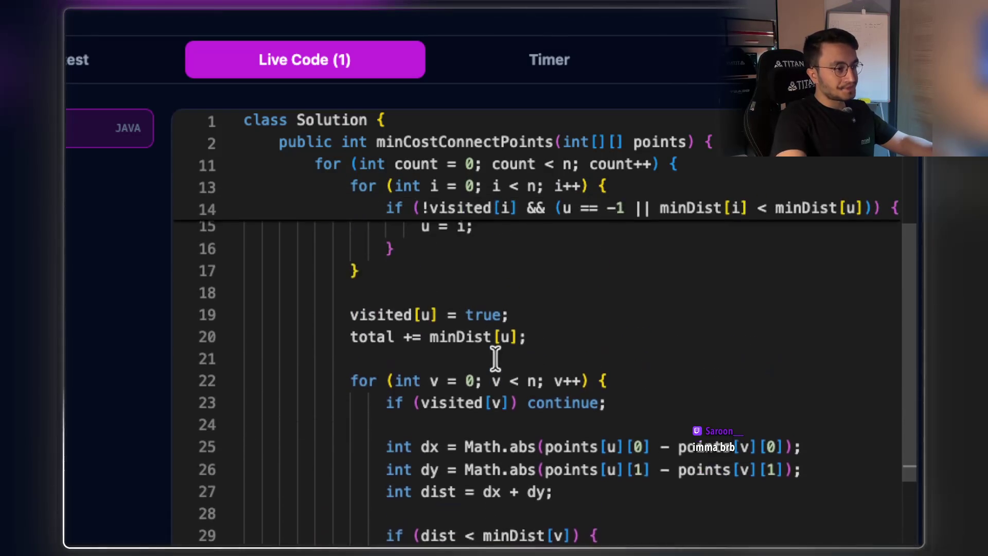
Highlight the whole inner loop over v on lines 22–32.
scroll(494, 360, down, 2)
mouse_move(391, 282)
mouse_down()
mouse_move(435, 331)
mouse_move(433, 499)
mouse_up()
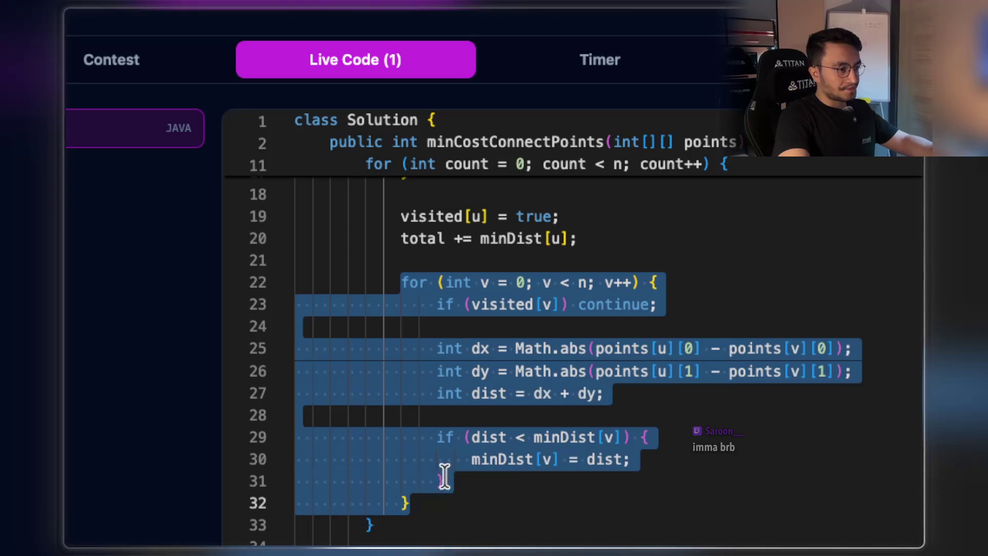
scroll(546, 444, down, 1)
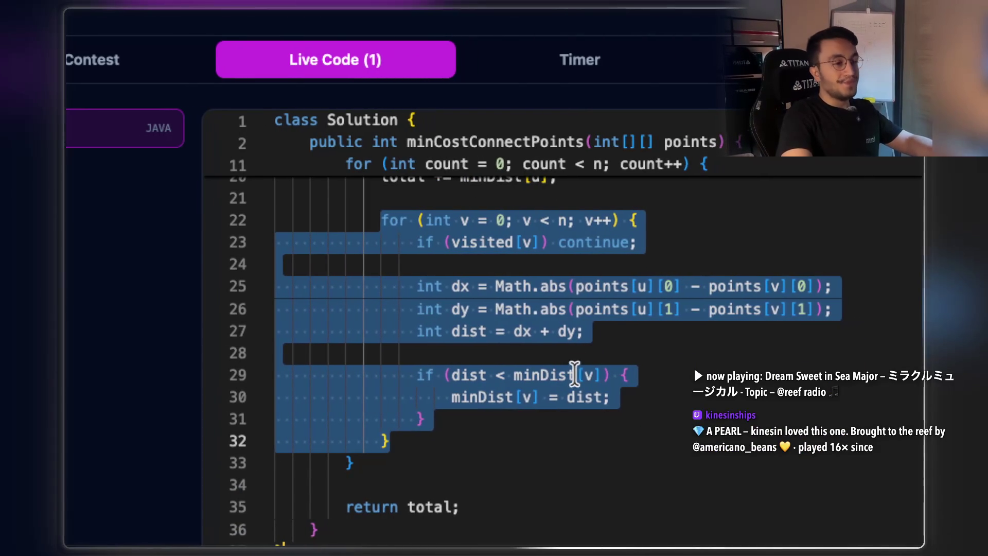
click(626, 374)
click(515, 374)
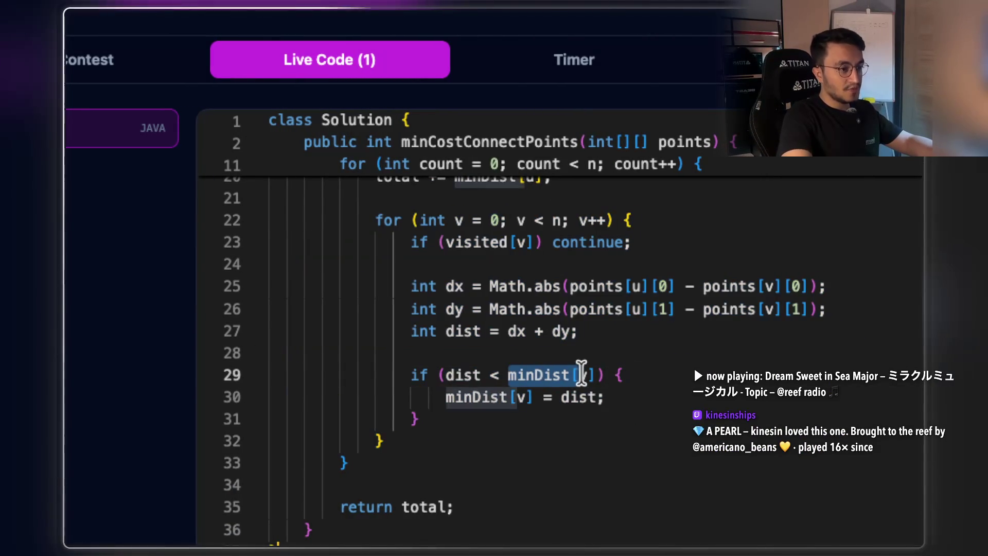
Highlight the Integer.MAX_VALUE Arrays.fill on line 6 and minDist[0] = 0 on line 7.
scroll(570, 346, up, 6)
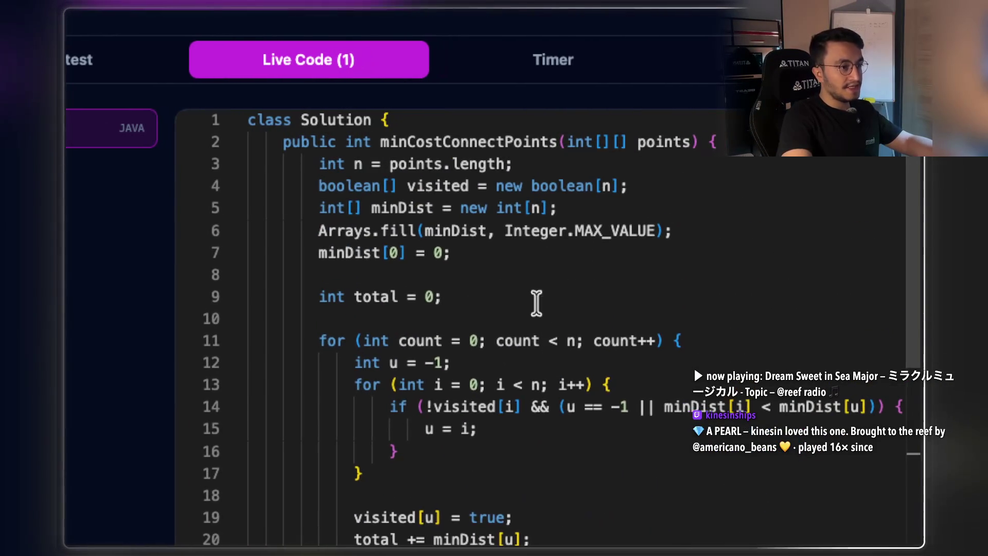
drag(669, 230, 368, 229)
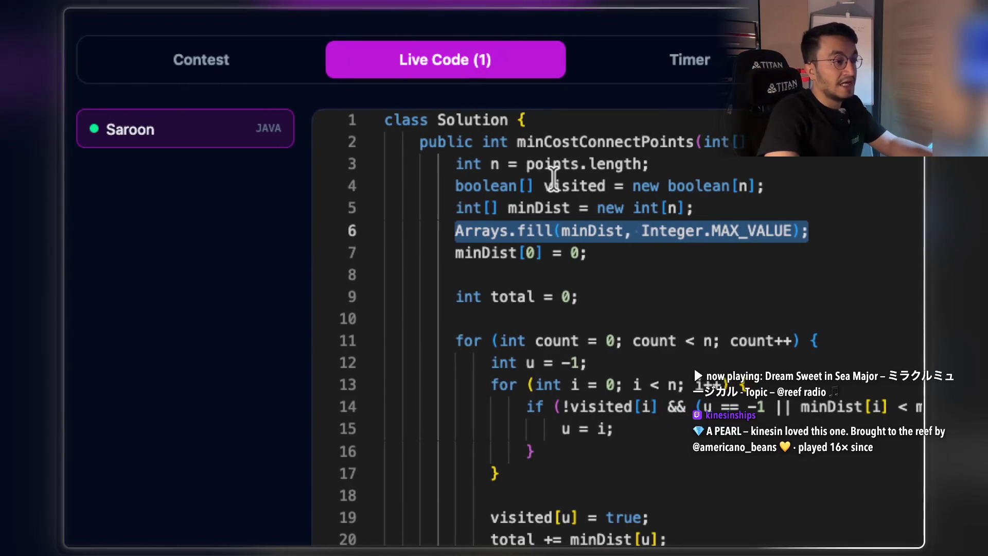
scroll(547, 180, down, 1)
scroll(600, 253, up, 1)
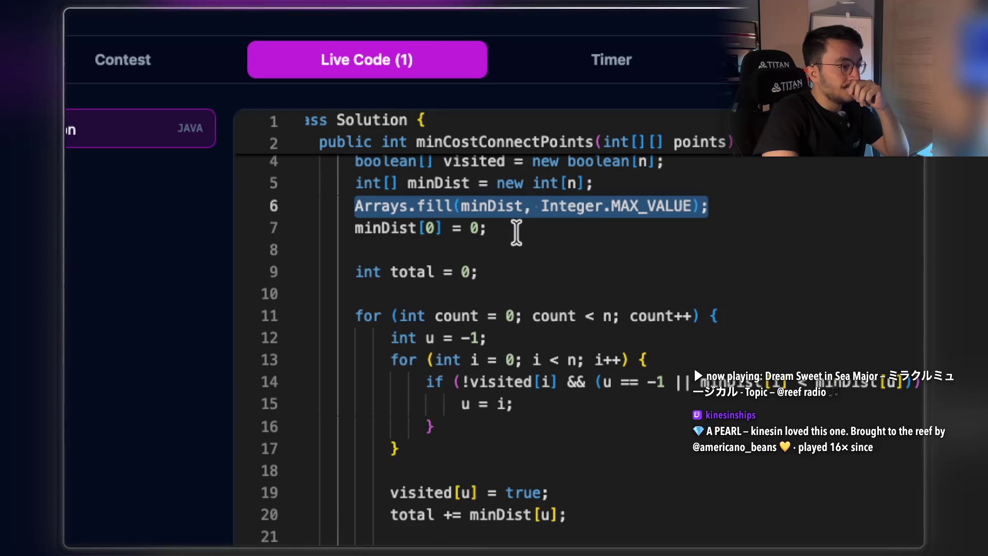
drag(493, 228, 358, 226)
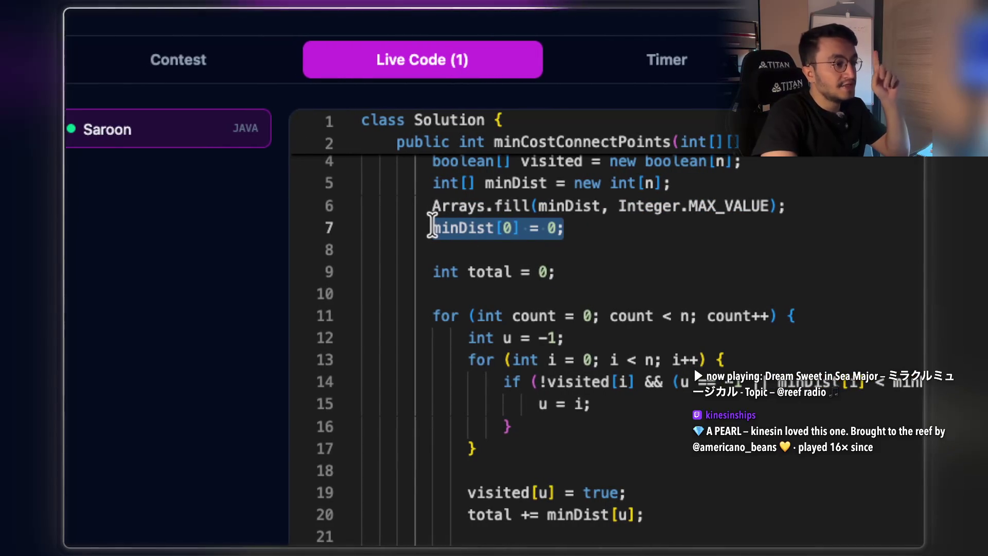
click(563, 228)
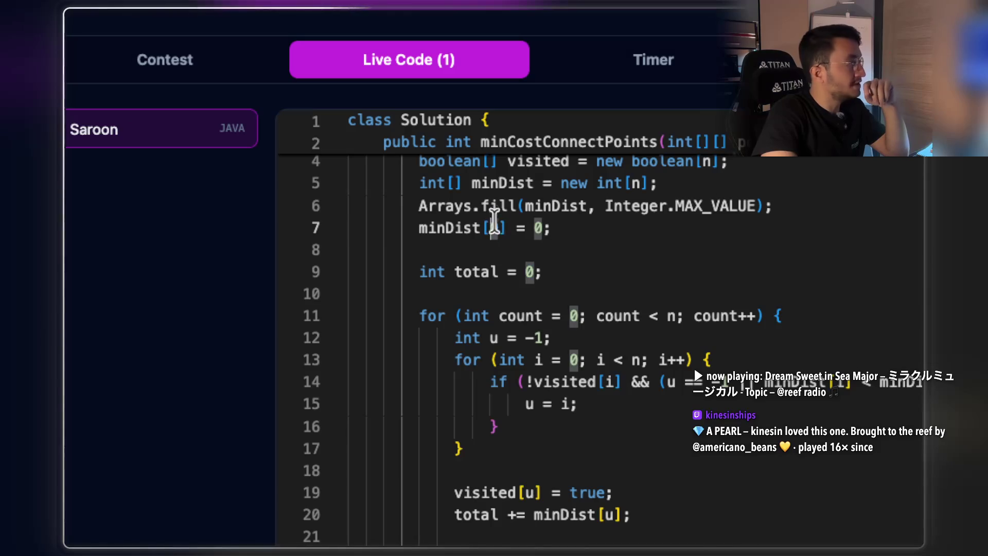
drag(560, 228, 418, 227)
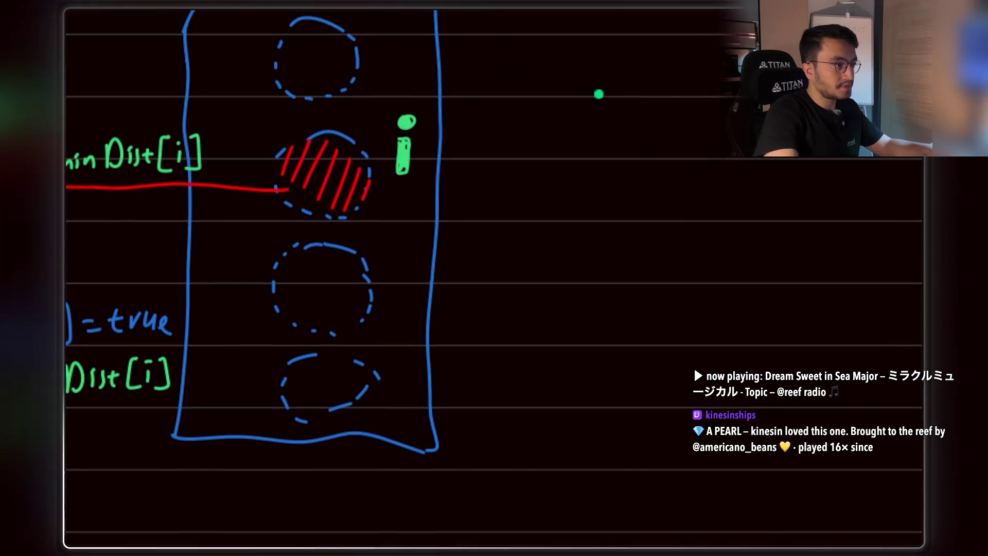
Paste the minDist[0] = 0; snippet and move it up and right beside the array diagram.
key(ctrl+v)
mouse_move(548, 158)
mouse_down()
mouse_move(591, 132)
mouse_move(582, 95)
mouse_up()
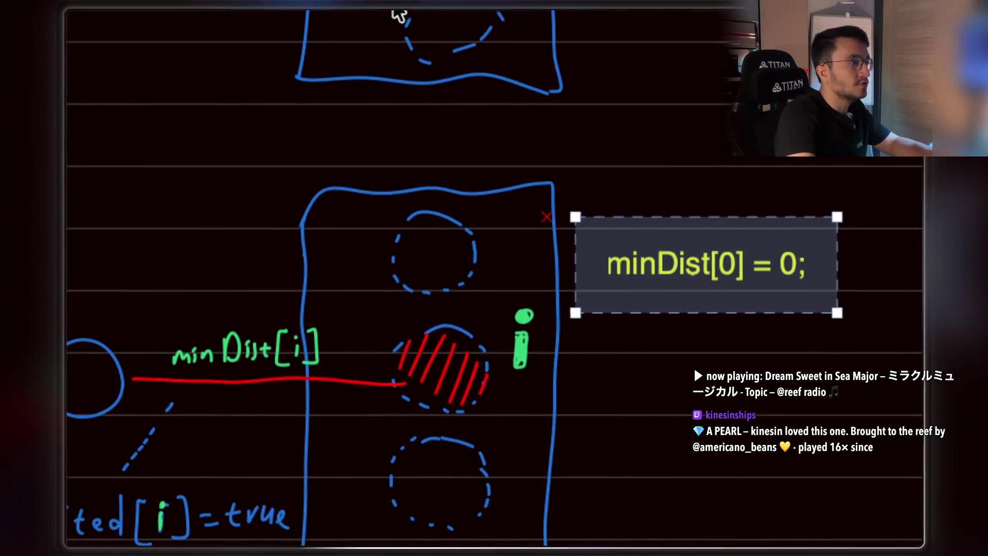
scroll(594, 243, right, 5)
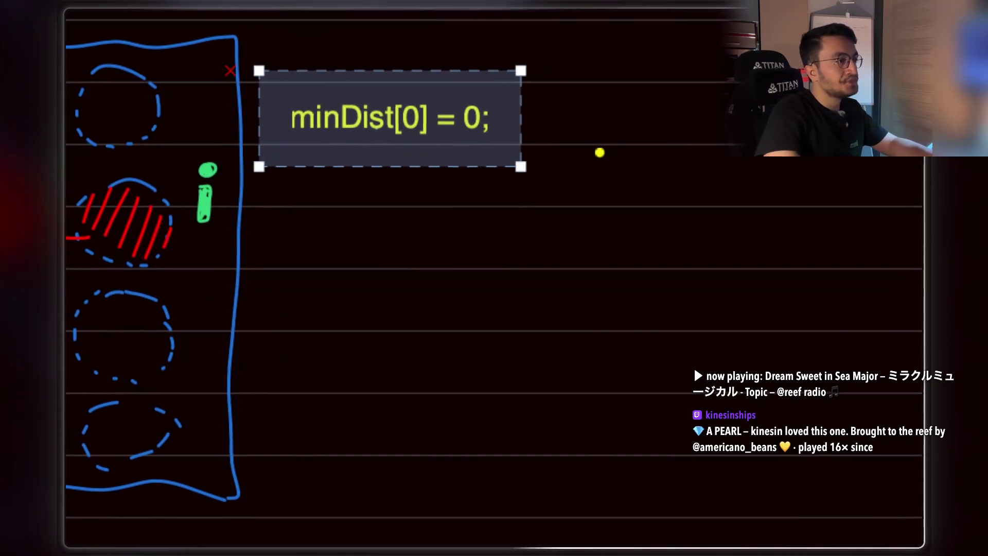
Deselect the snippet and draw a yellow curved arrow beneath it.
click(446, 223)
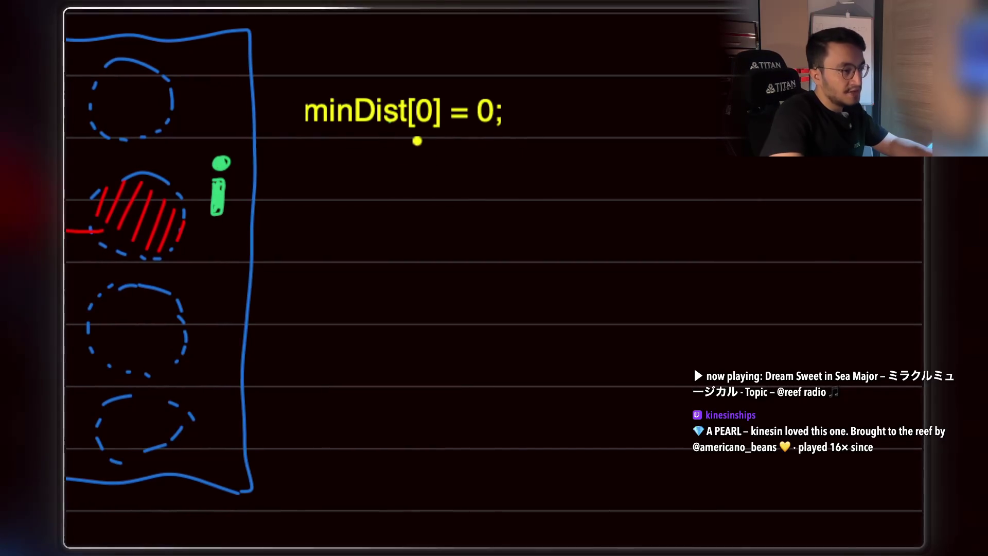
drag(434, 140, 465, 201)
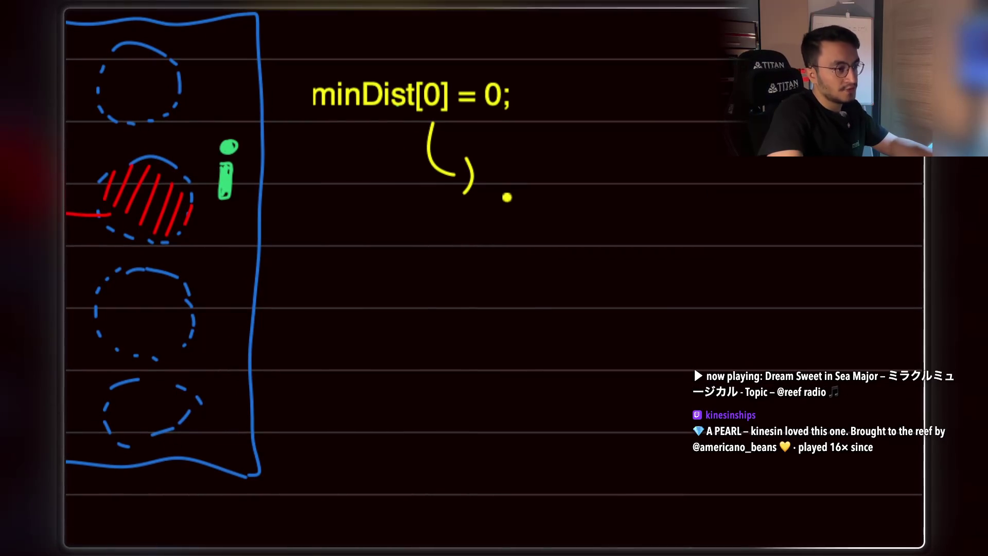
mouse_move(500, 167)
mouse_down()
mouse_move(495, 194)
mouse_move(536, 209)
mouse_move(558, 169)
mouse_move(503, 149)
mouse_move(495, 157)
mouse_move(572, 147)
mouse_up()
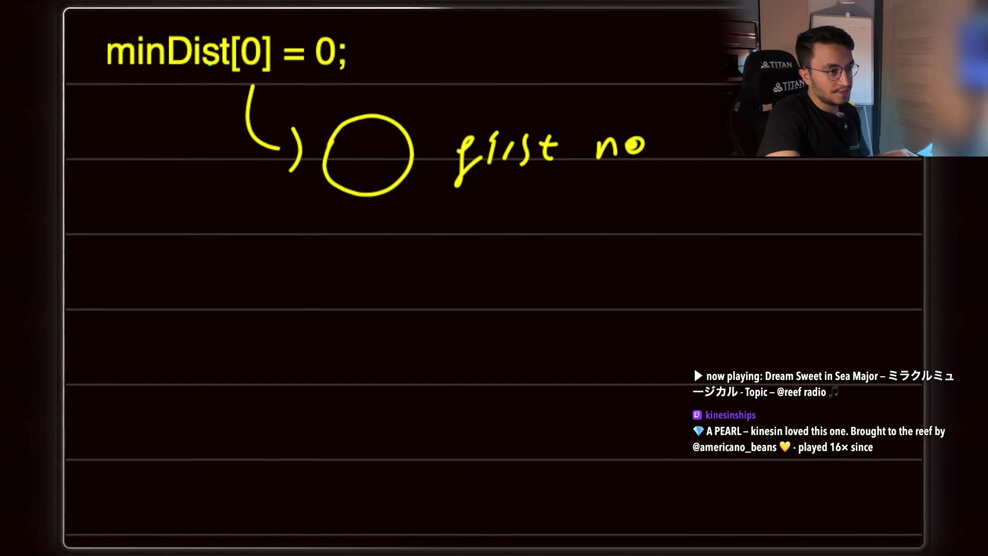
Finish writing 'first node's' in yellow and draw a long yellow line across the page.
drag(684, 145, 694, 153)
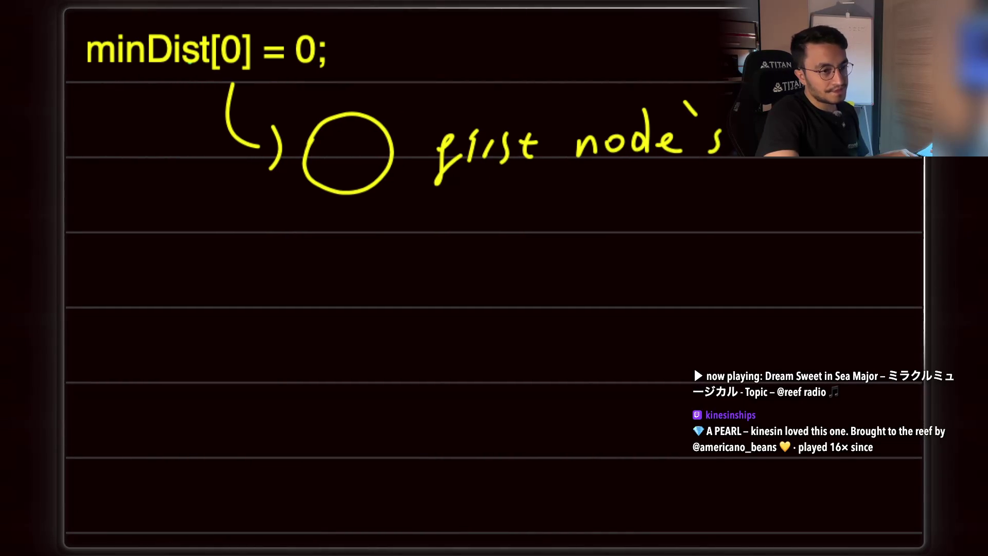
drag(900, 183, 921, 181)
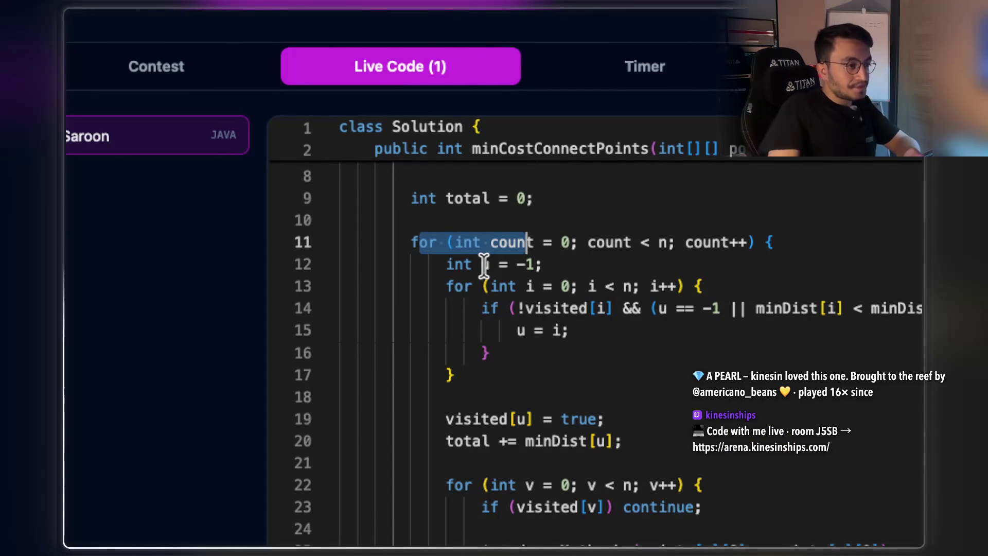
Select lines 13–16, the inner for loop scanning for the cheapest unvisited point u.
scroll(728, 297, right, 3)
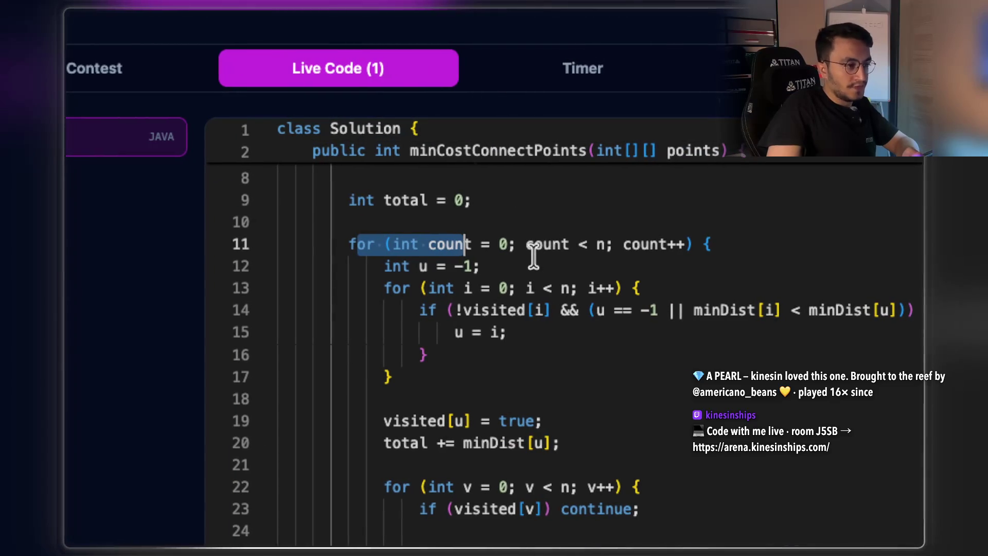
mouse_move(638, 287)
mouse_down()
mouse_move(422, 286)
mouse_move(441, 342)
mouse_up()
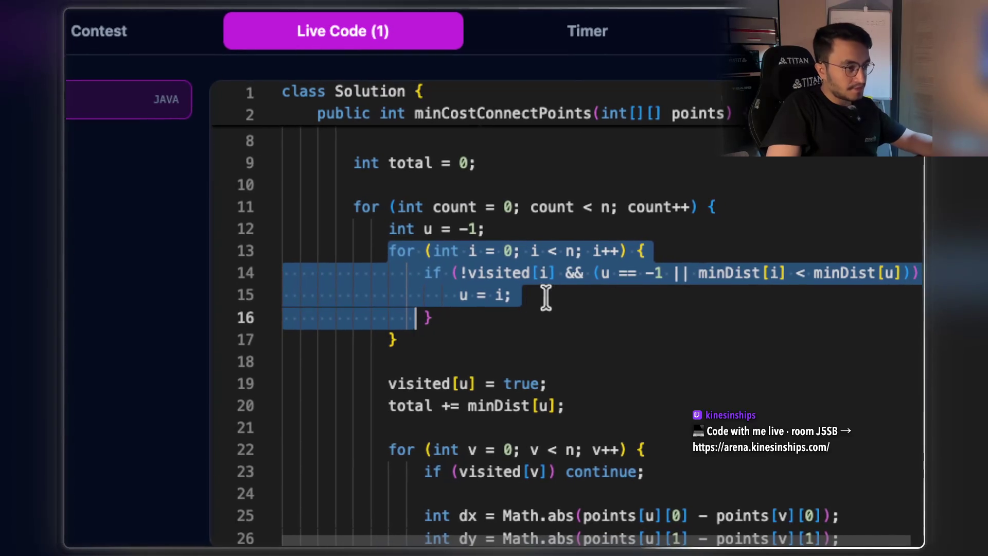
Highlight the inner loop block, then the visited[i] check on line 14.
key(Escape)
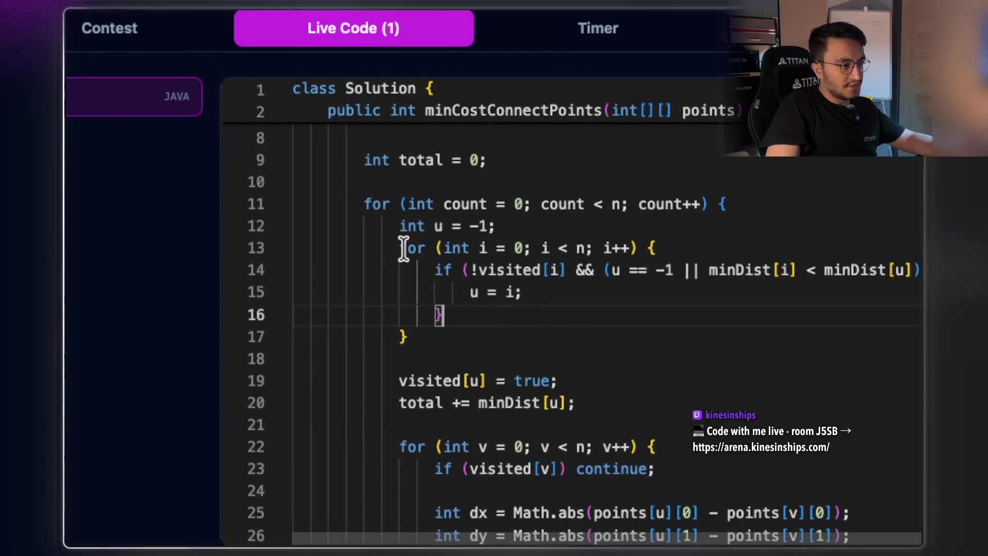
drag(388, 248, 468, 329)
click(519, 311)
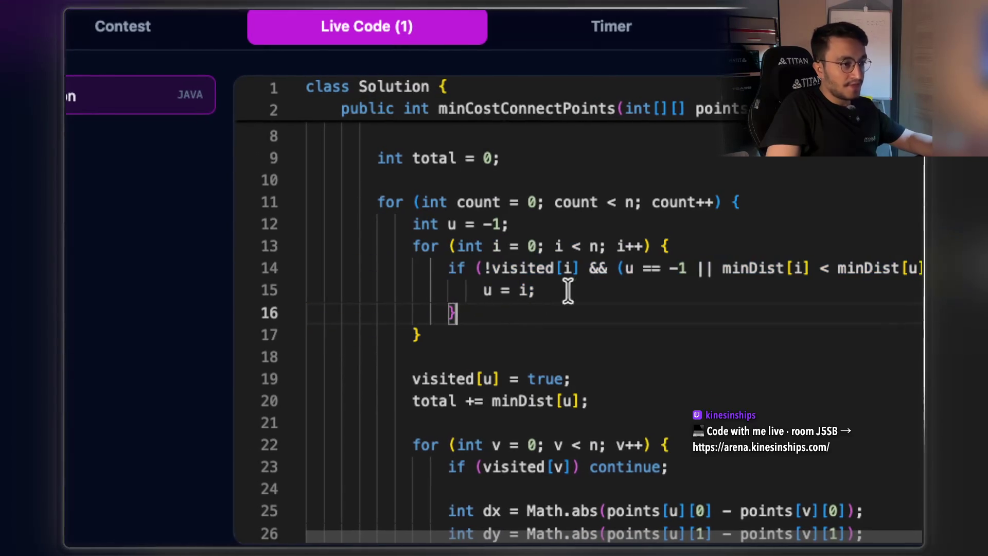
click(569, 268)
drag(487, 268, 467, 267)
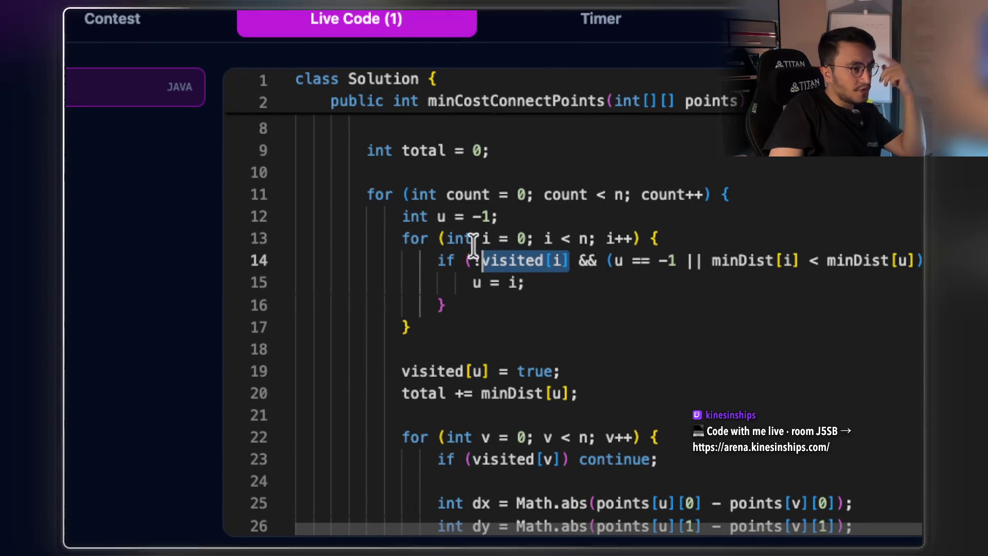
click(588, 265)
drag(540, 260, 449, 260)
Highlight the u == -1 check and mark every minDist occurrence in the code.
drag(648, 260, 563, 260)
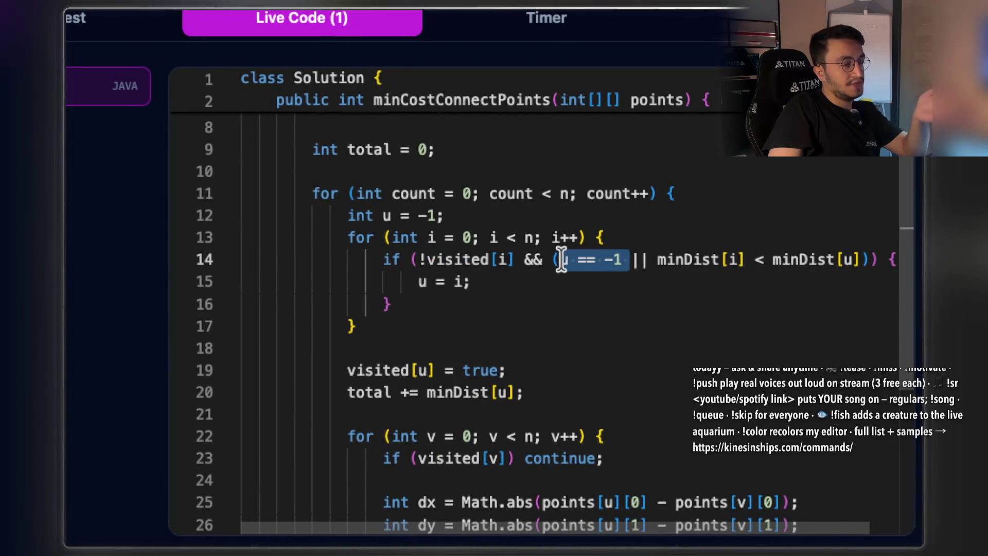
click(731, 261)
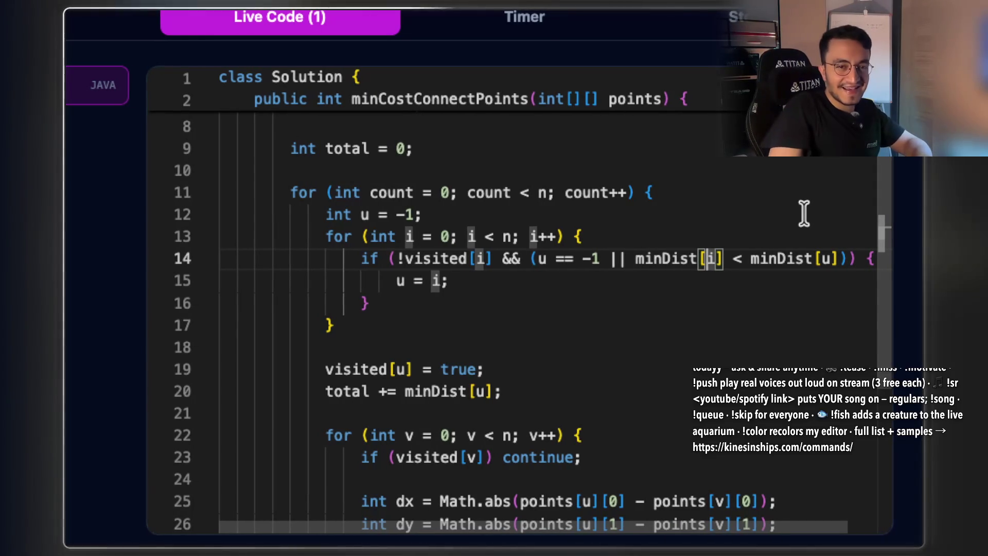
click(751, 257)
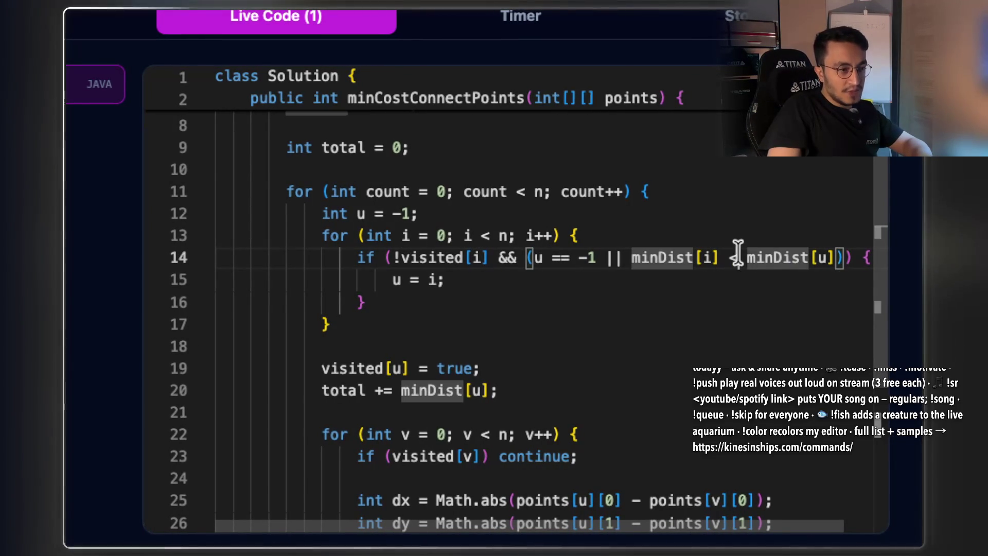
click(736, 258)
click(675, 257)
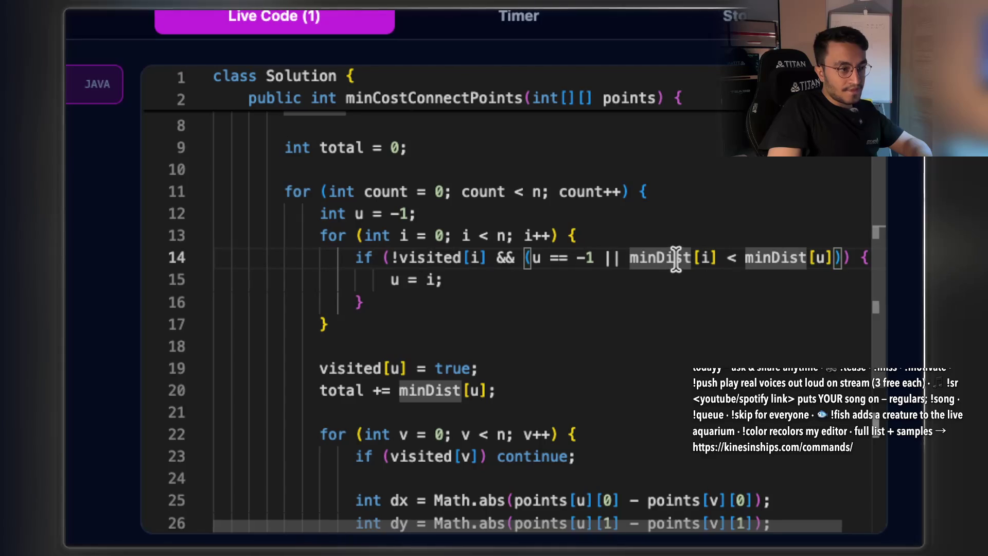
Highlight minDist[i] on line 14, then int u = -1 on line 12.
click(818, 258)
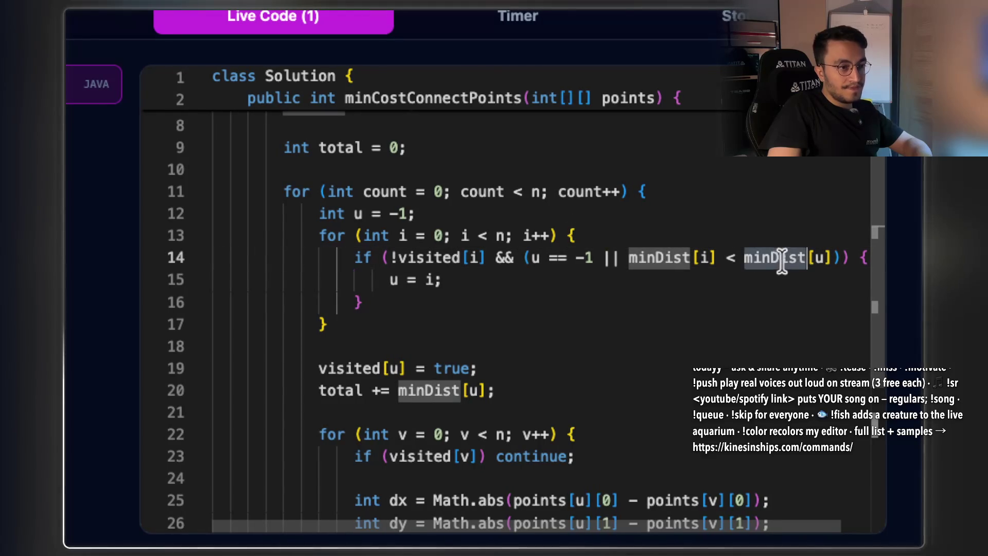
drag(717, 257, 659, 258)
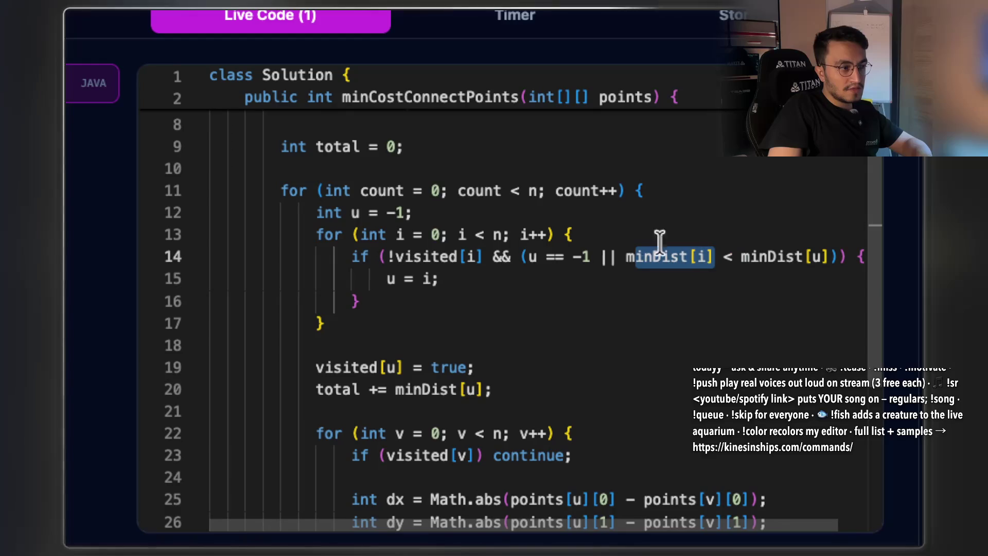
mouse_move(418, 212)
mouse_down()
mouse_move(318, 212)
mouse_move(333, 212)
mouse_up()
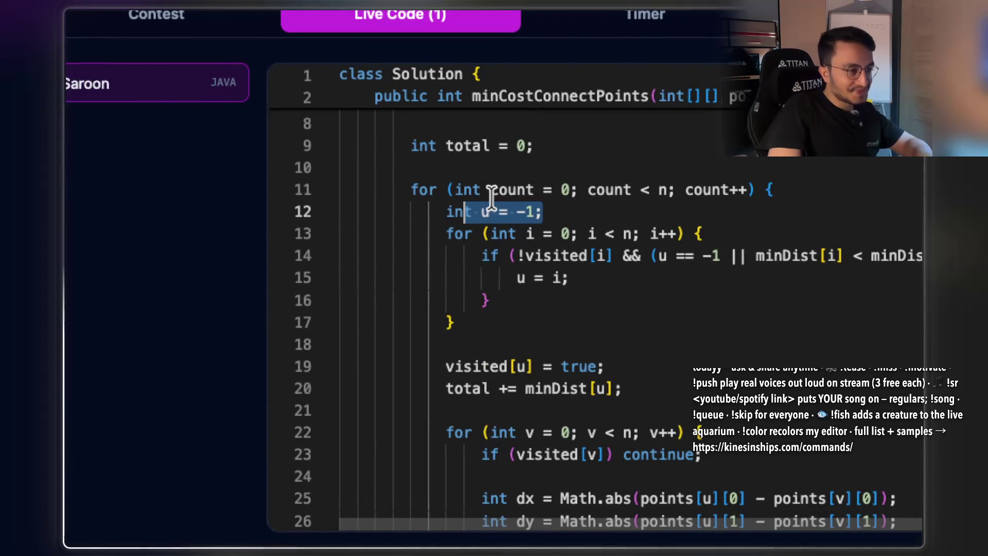
Select the if-block on lines 14–16 that sets u = i, then deselect and scroll the code.
click(742, 277)
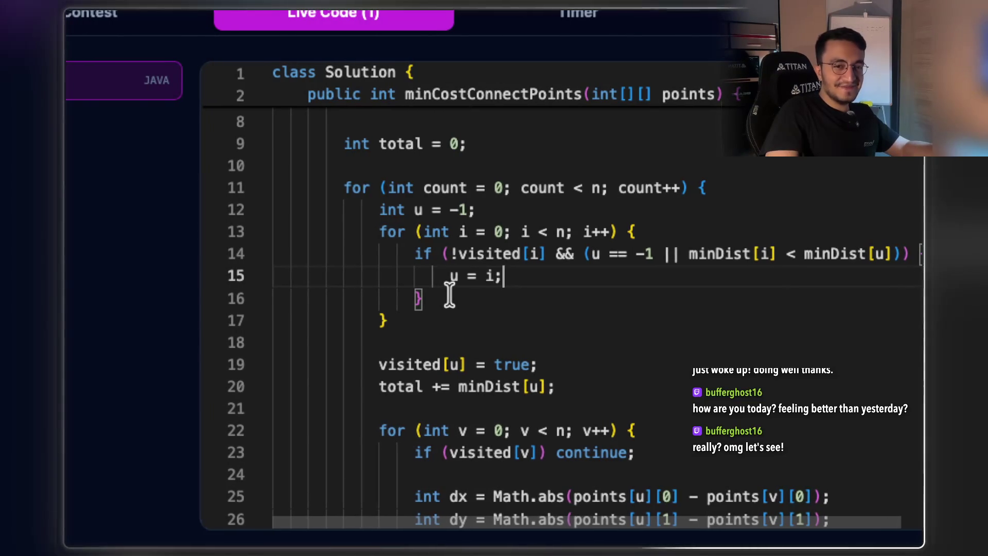
drag(441, 298, 432, 255)
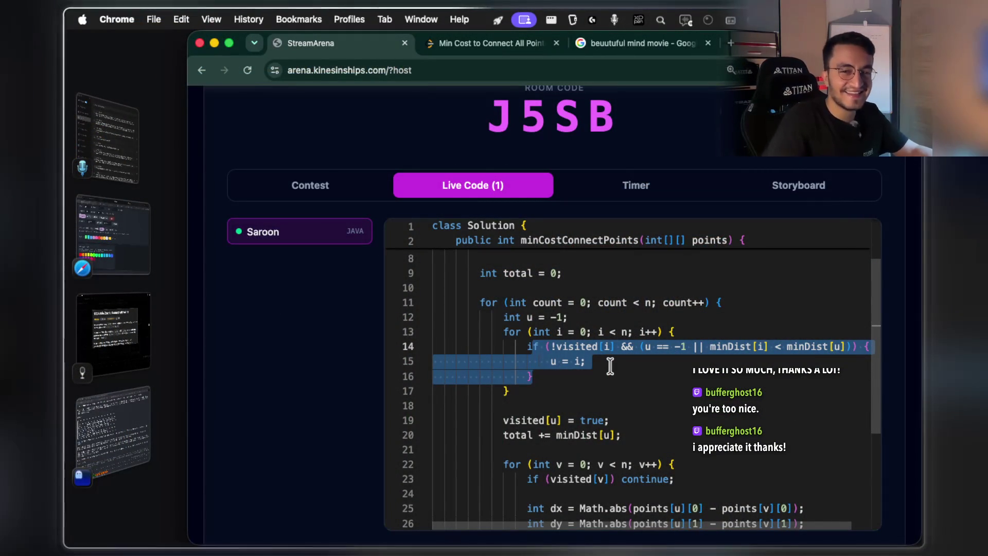
scroll(609, 363, down, 2)
click(586, 335)
scroll(586, 334, right, 1)
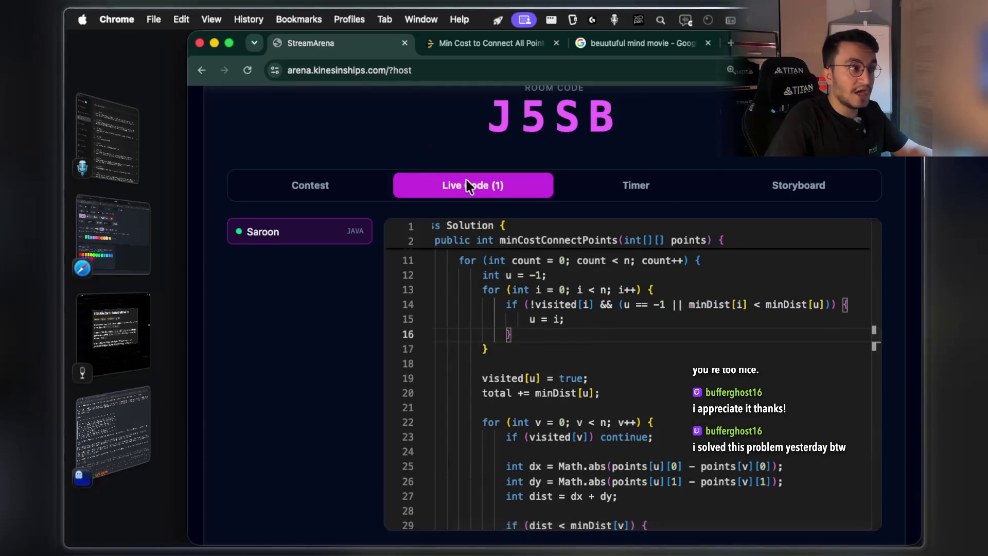
scroll(688, 220, up, 4)
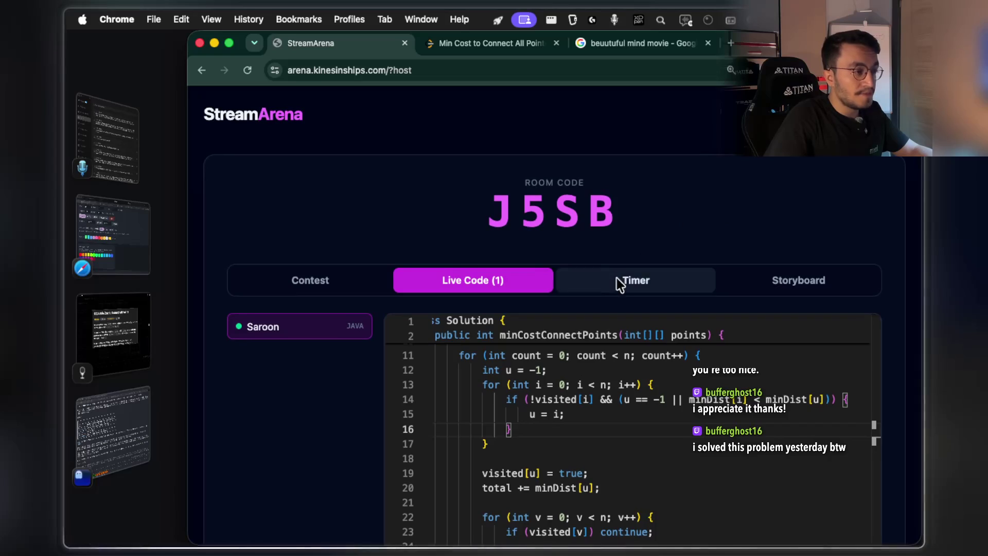
scroll(430, 311, down, 3)
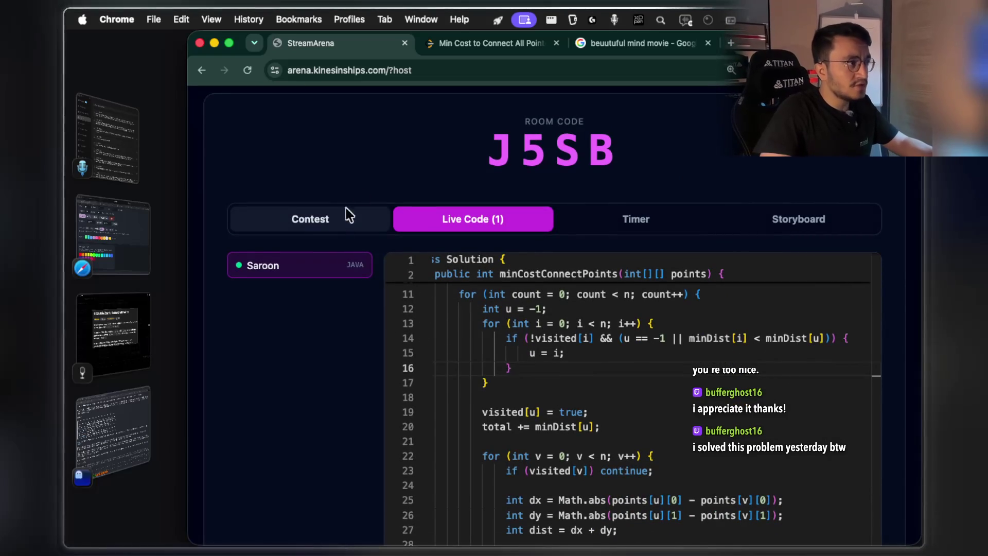
Scroll up and down through the whole Java solution.
key(super+space)
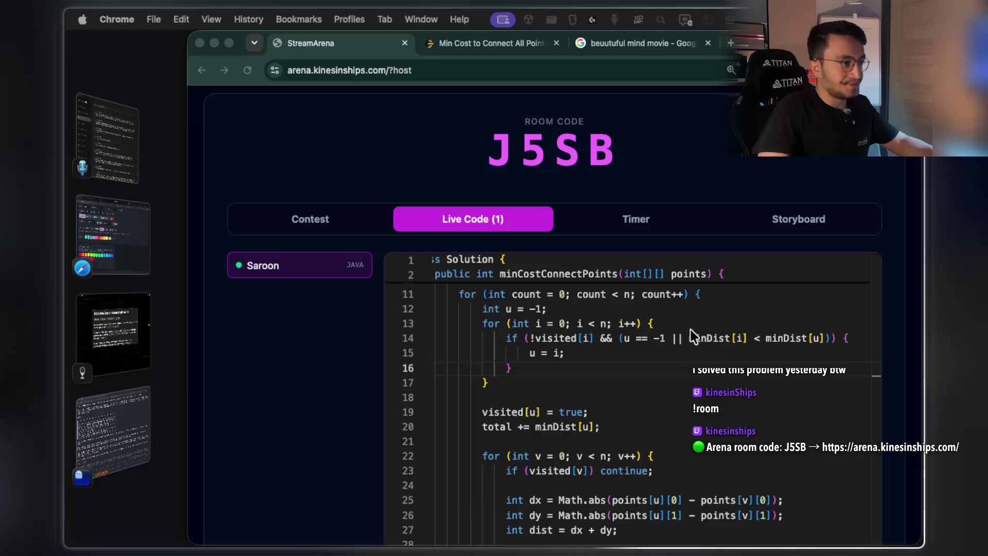
scroll(684, 331, down, 3)
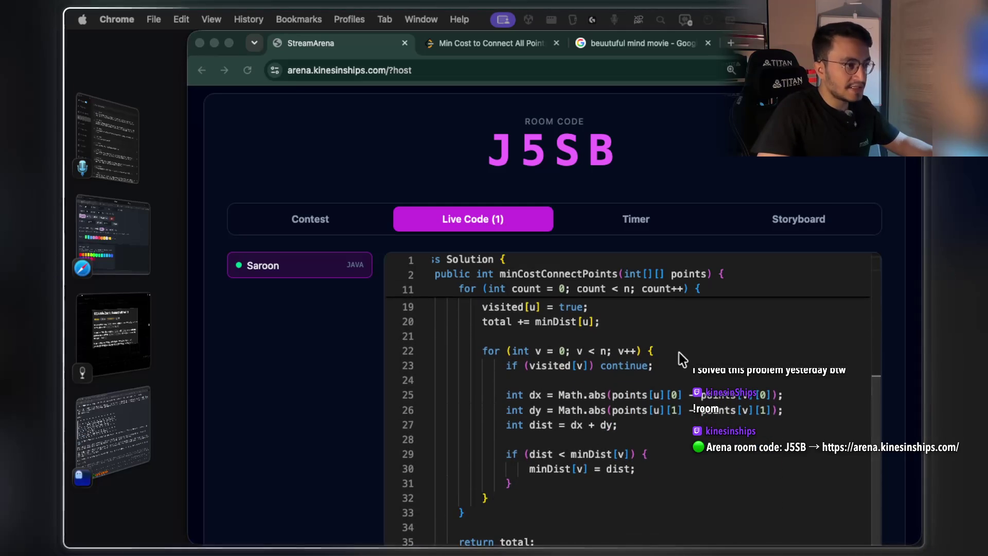
scroll(679, 353, down, 1)
scroll(669, 359, up, 3)
scroll(617, 363, up, 3)
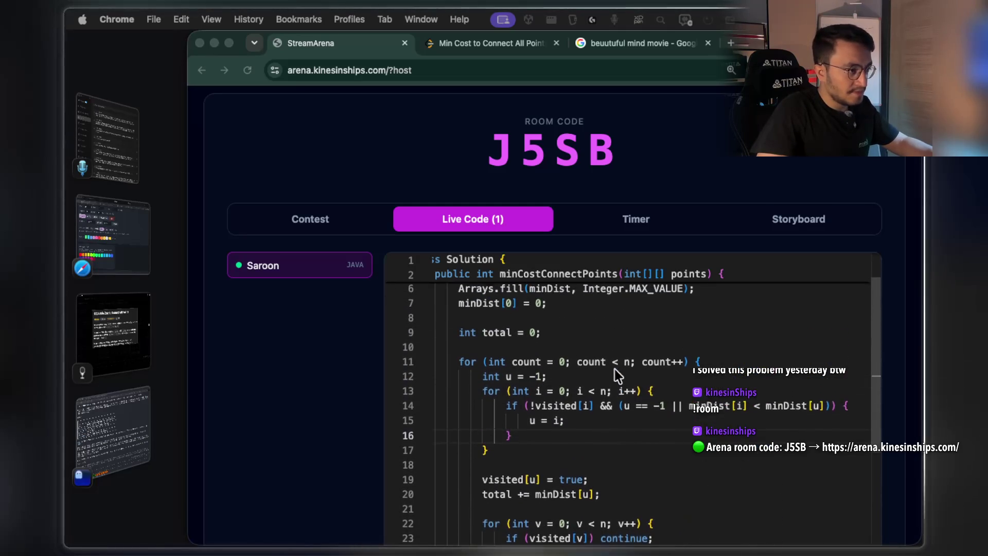
Highlight the !visited check, then the minDist[i] < minDist[u] comparison on line 14.
scroll(620, 364, down, 2)
scroll(612, 368, down, 1)
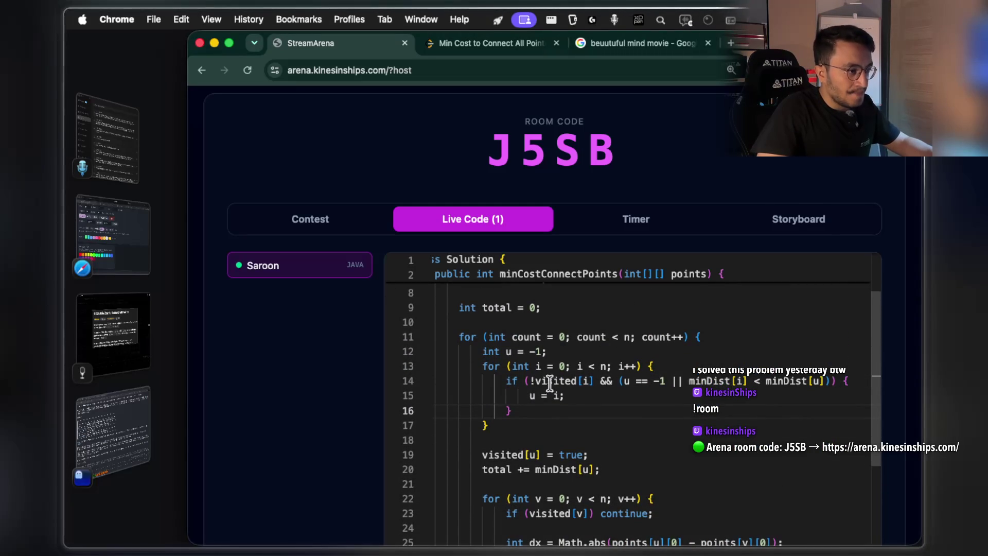
drag(532, 380, 582, 381)
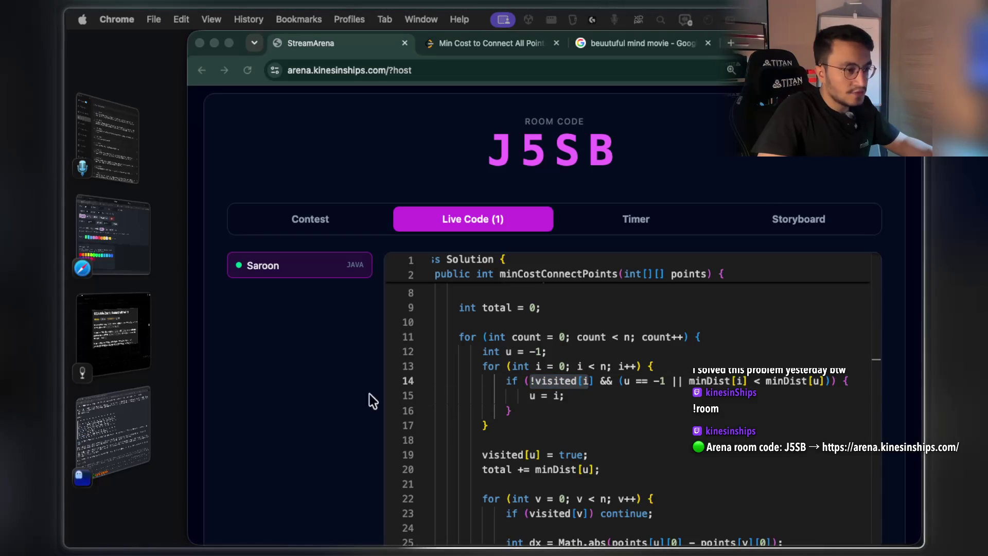
drag(690, 381, 747, 381)
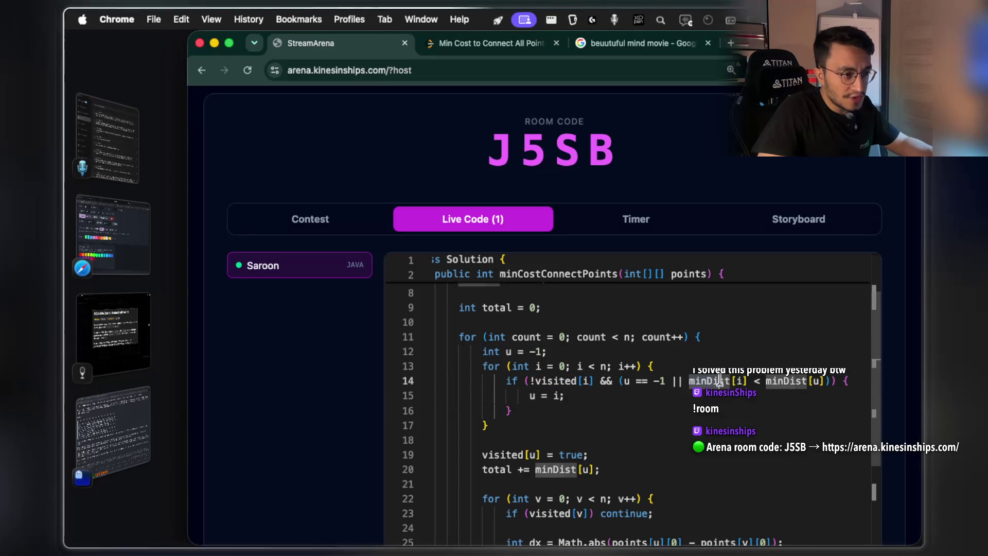
Highlight minDist[u], the index in visited[i], and u = i on lines 14–15.
click(824, 382)
drag(824, 382, 770, 381)
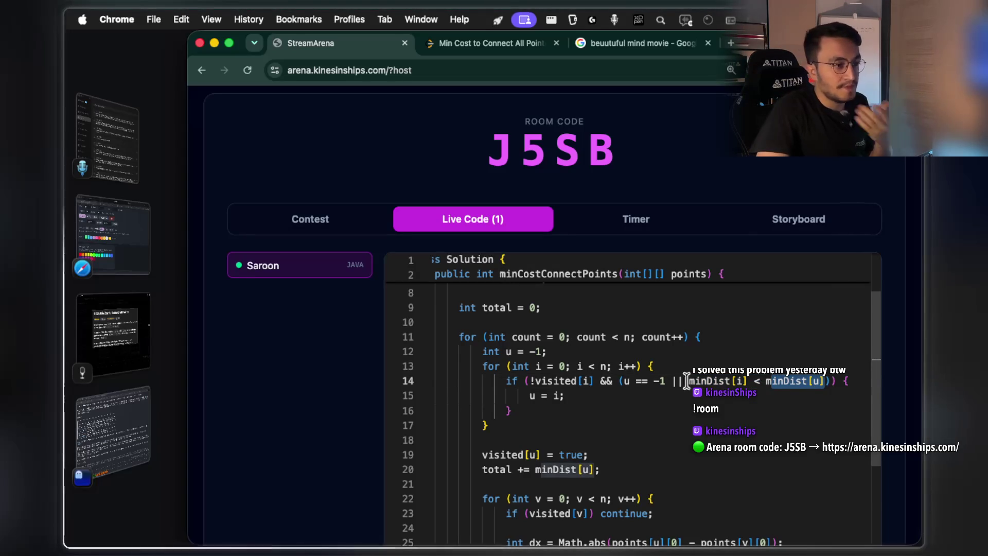
drag(595, 382, 566, 382)
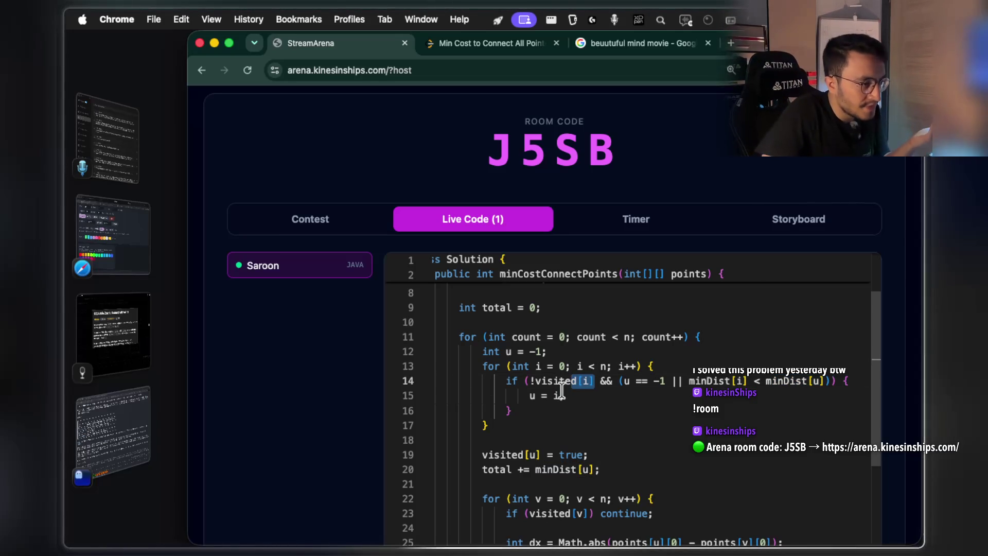
drag(565, 396, 551, 395)
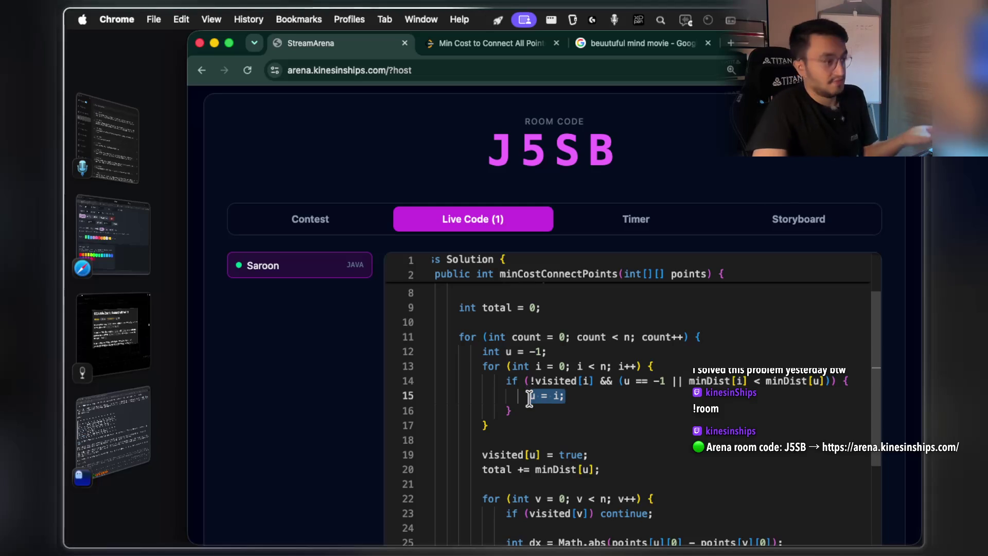
Select visited[u] = true, then lines 19–20 that add minDist[u] to total.
scroll(530, 381, down, 4)
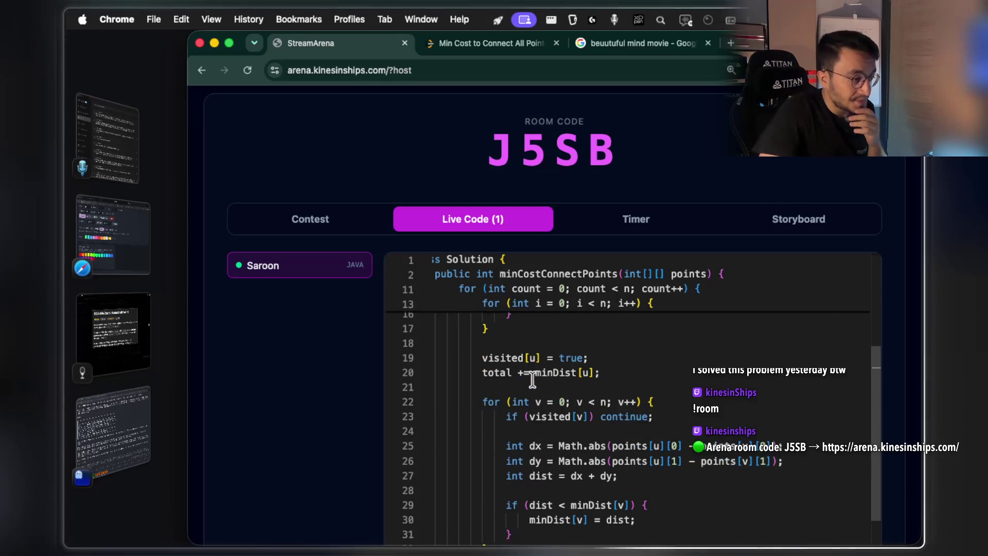
scroll(555, 381, up, 1)
drag(590, 390, 509, 389)
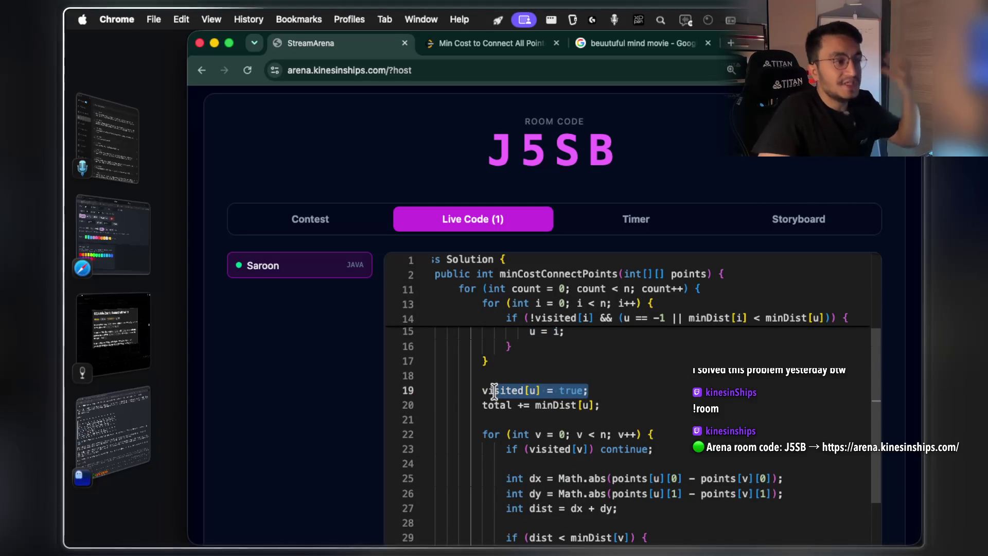
mouse_move(598, 406)
mouse_down()
mouse_move(523, 404)
mouse_move(486, 389)
mouse_up()
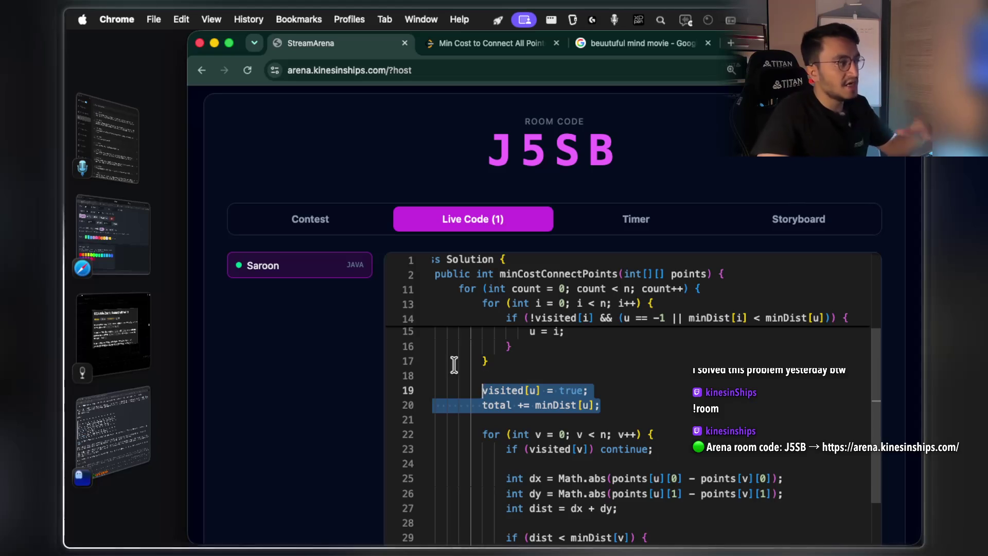
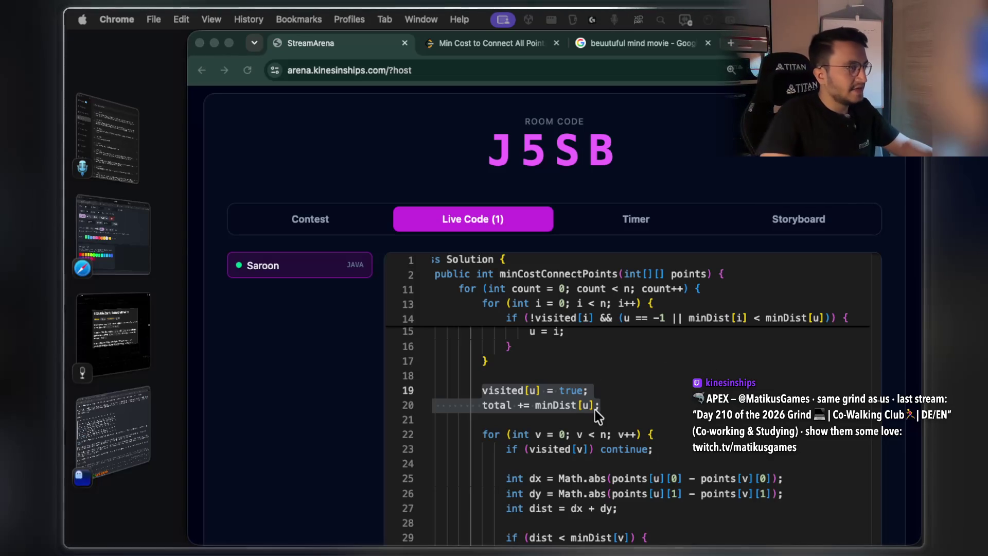
Bring the notes app forward, dismiss the enlarged problem screenshot and scroll up to the Marks grid.
click(144, 335)
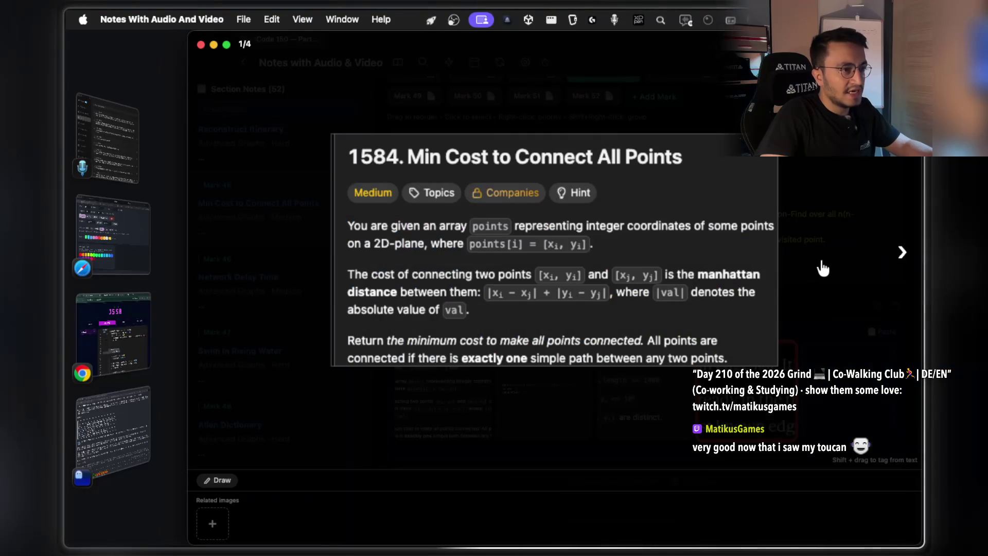
click(795, 307)
scroll(691, 262, up, 5)
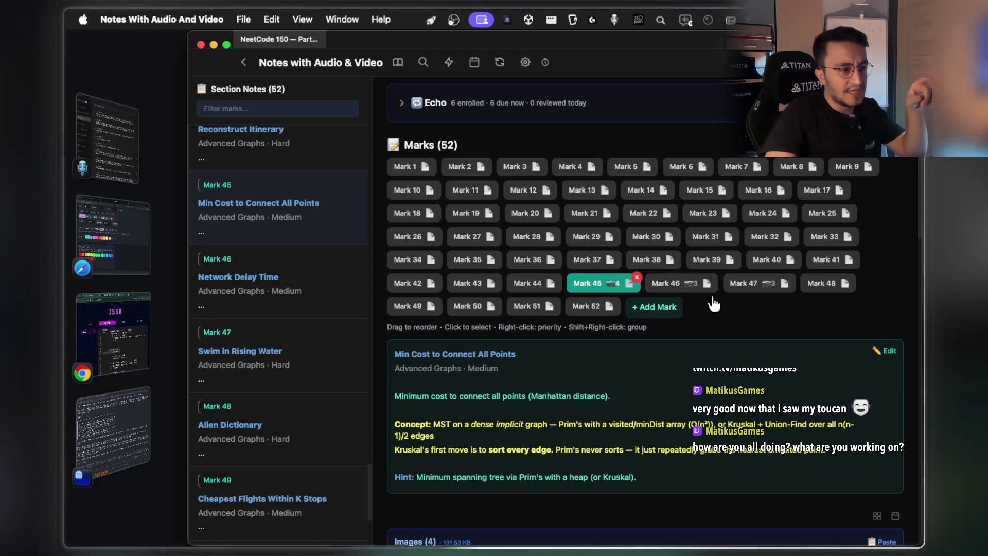
click(666, 283)
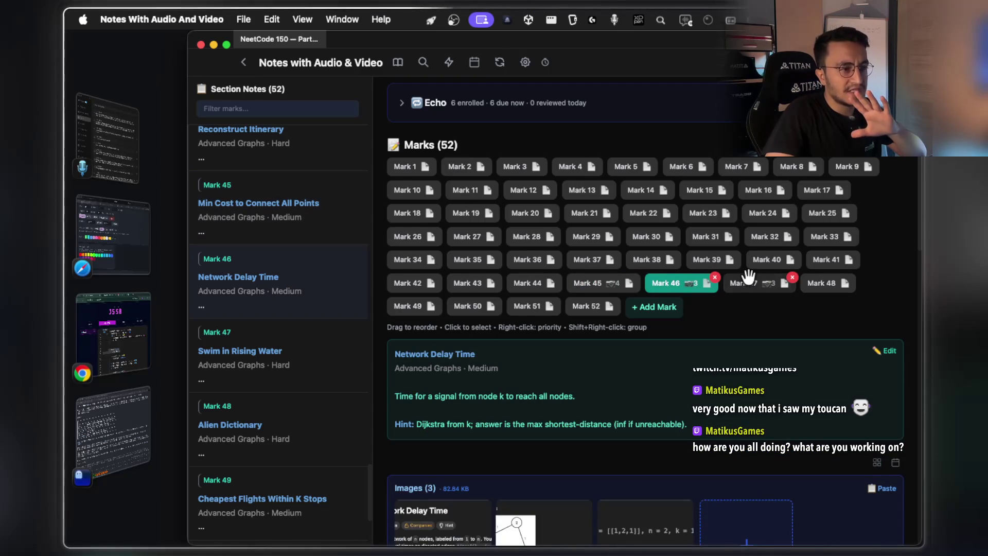
scroll(747, 277, down, 1)
click(749, 275)
click(824, 276)
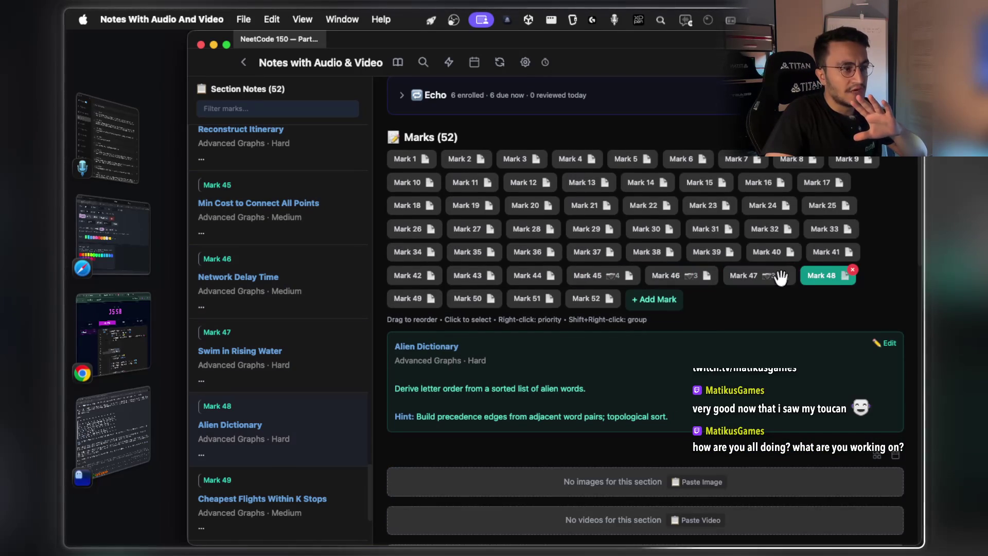
click(669, 276)
click(600, 276)
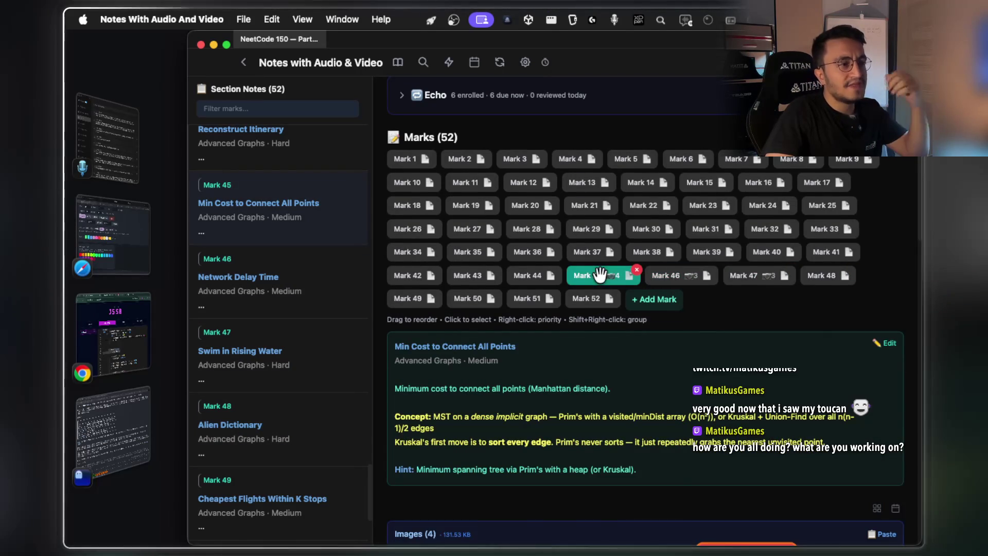
scroll(638, 280, down, 3)
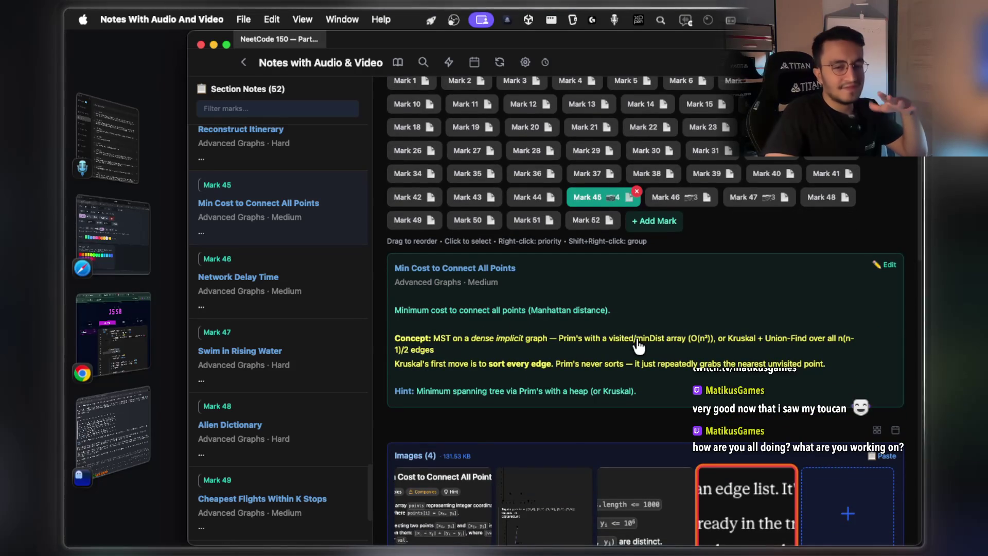
scroll(640, 371, down, 2)
scroll(633, 372, up, 1)
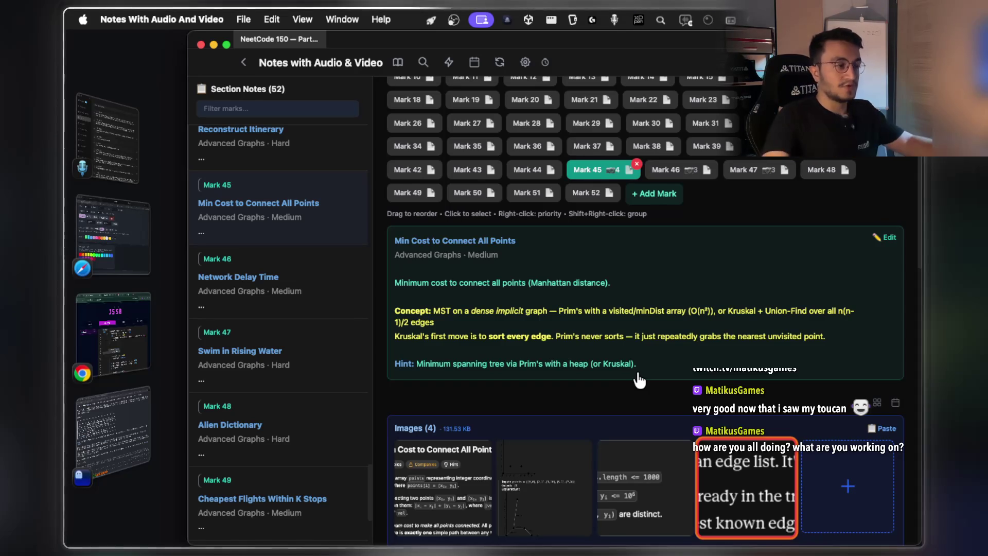
scroll(628, 383, down, 4)
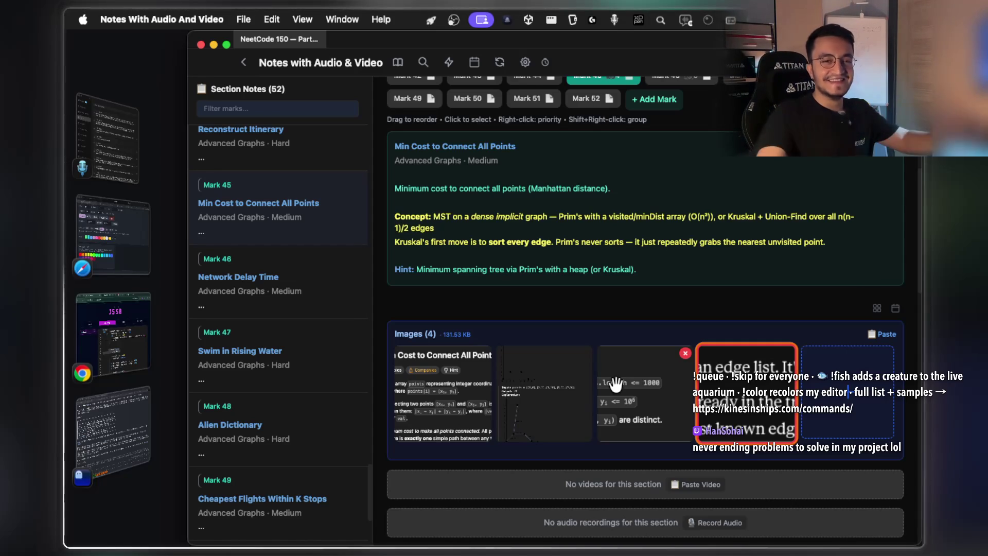
Enlarge Mark 45's first attached image, the problem 1584 statement screenshot.
scroll(585, 258, up, 2)
scroll(586, 258, up, 1)
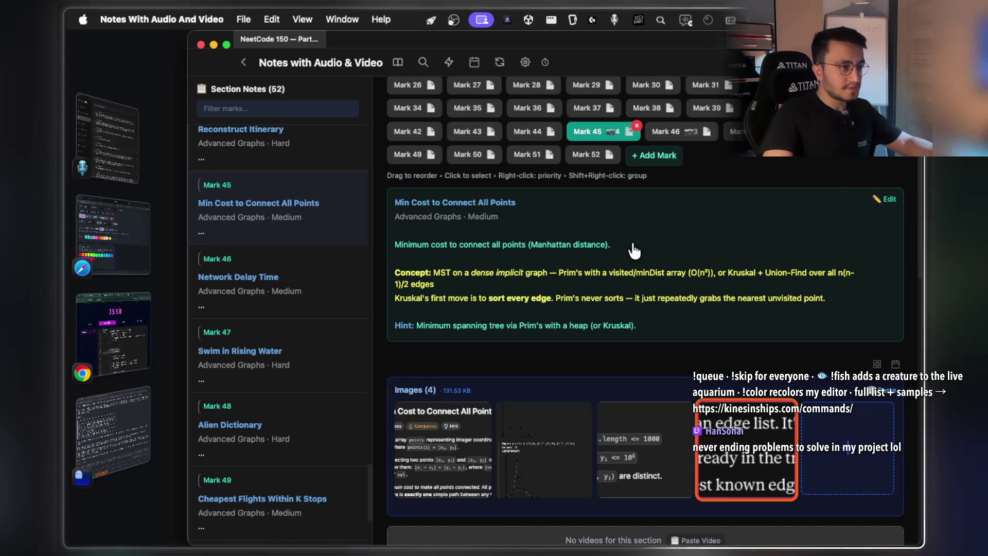
scroll(634, 250, up, 2)
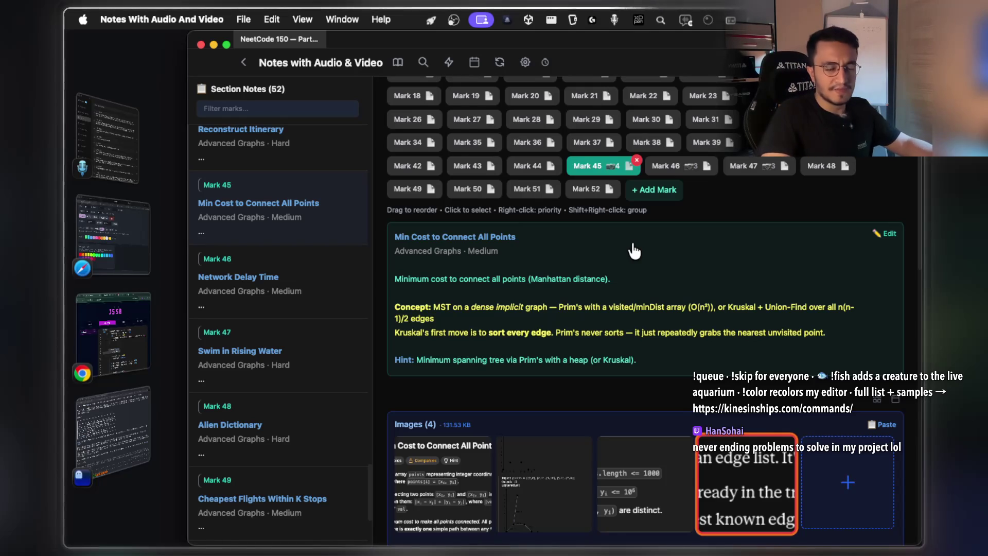
scroll(635, 251, up, 2)
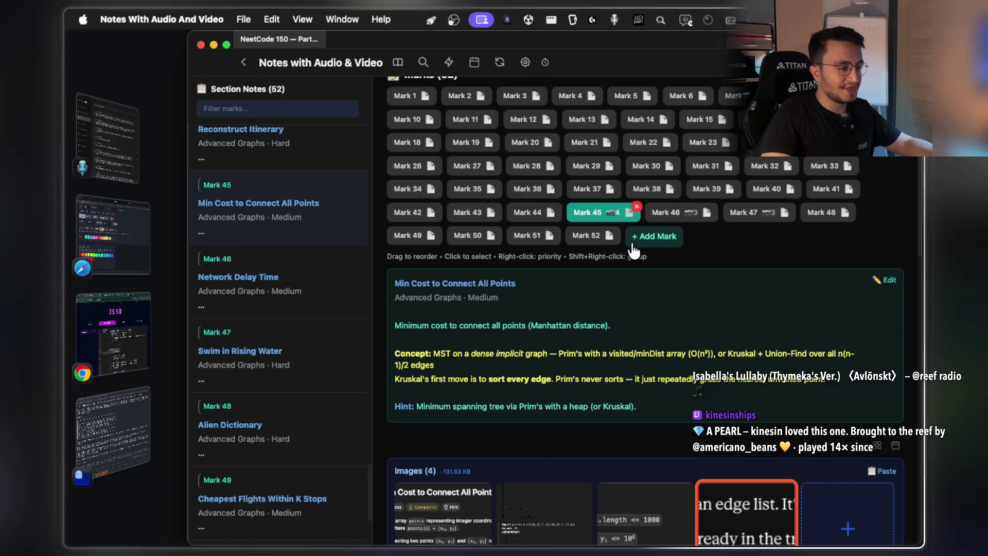
scroll(634, 308, down, 5)
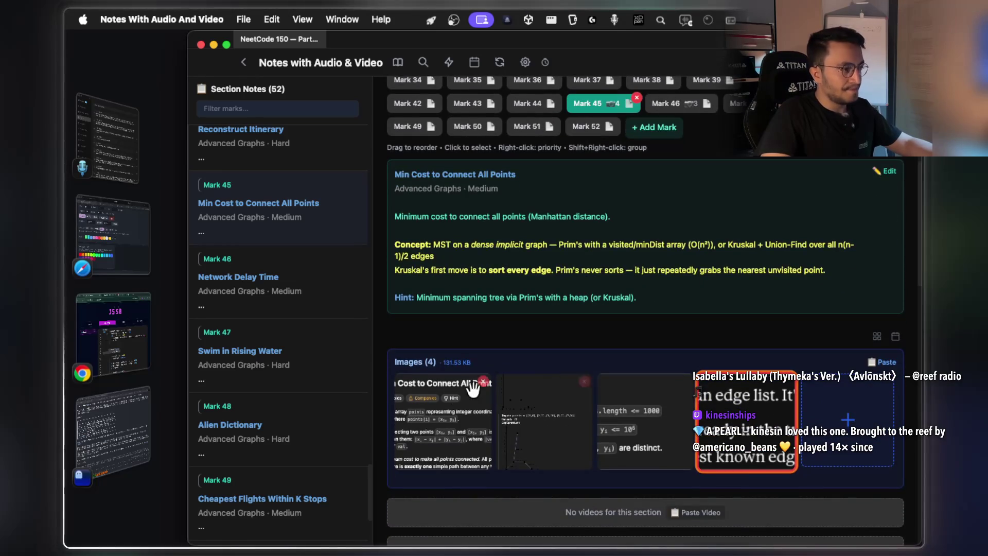
click(397, 406)
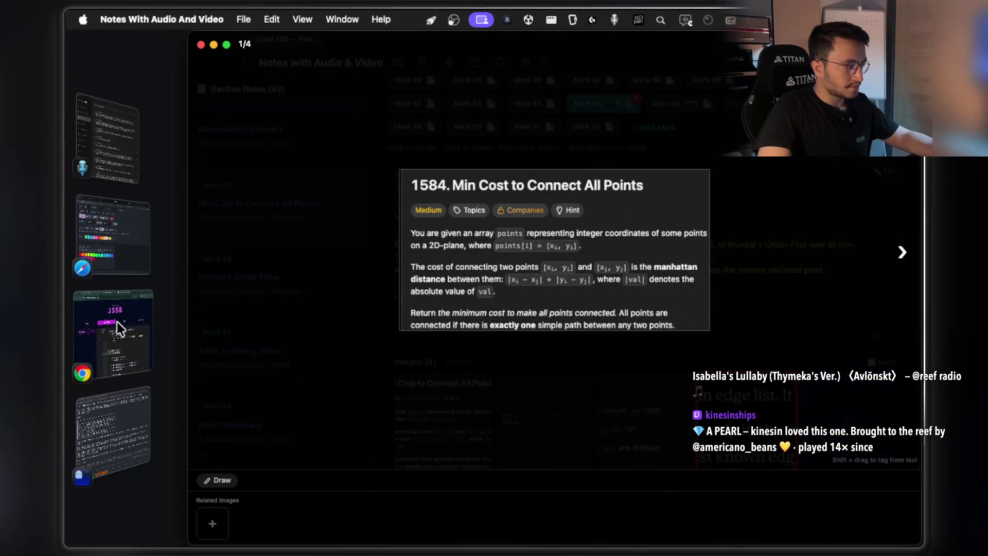
Highlight [u] on line 19 of the StreamArena live code, then close the enlarged notes screenshot.
click(119, 322)
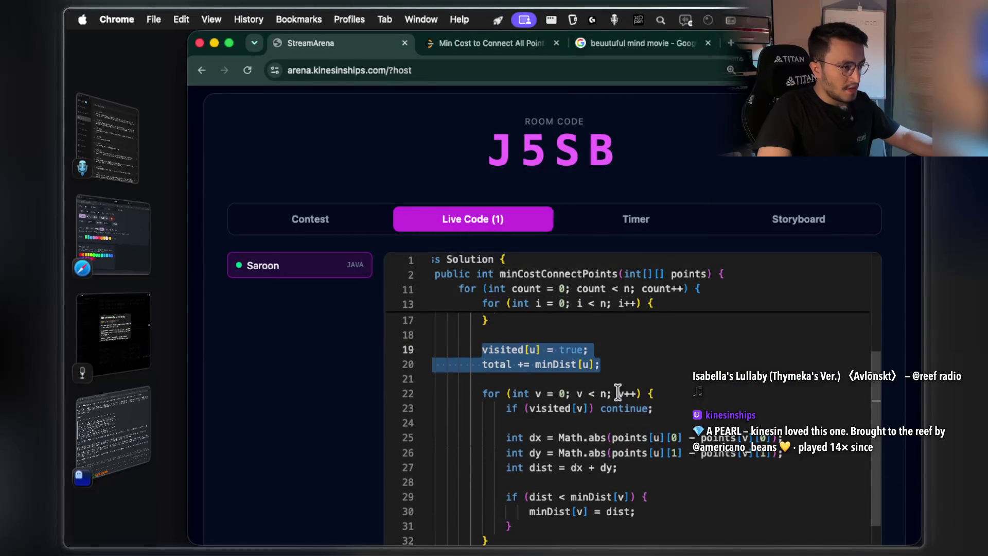
click(599, 379)
drag(546, 336, 528, 335)
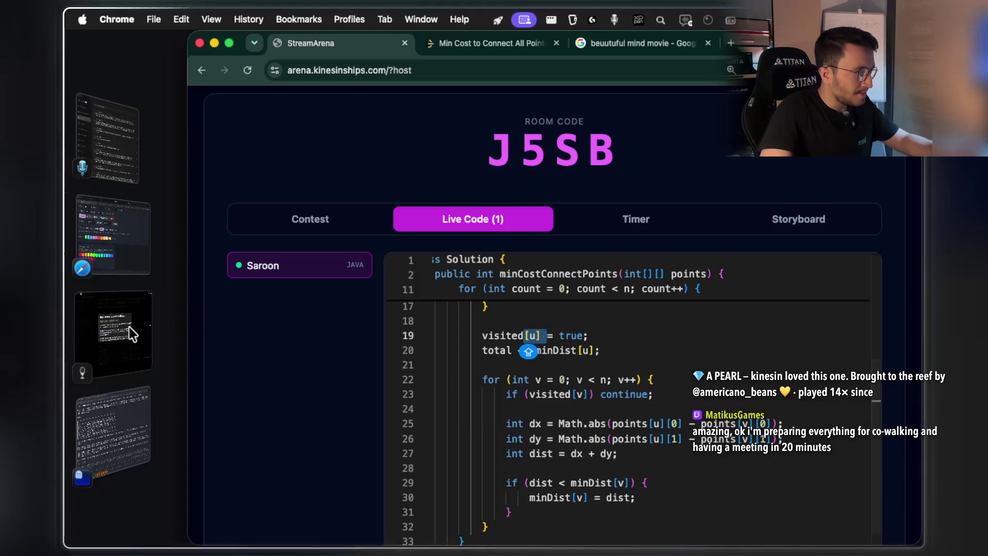
click(113, 329)
click(723, 318)
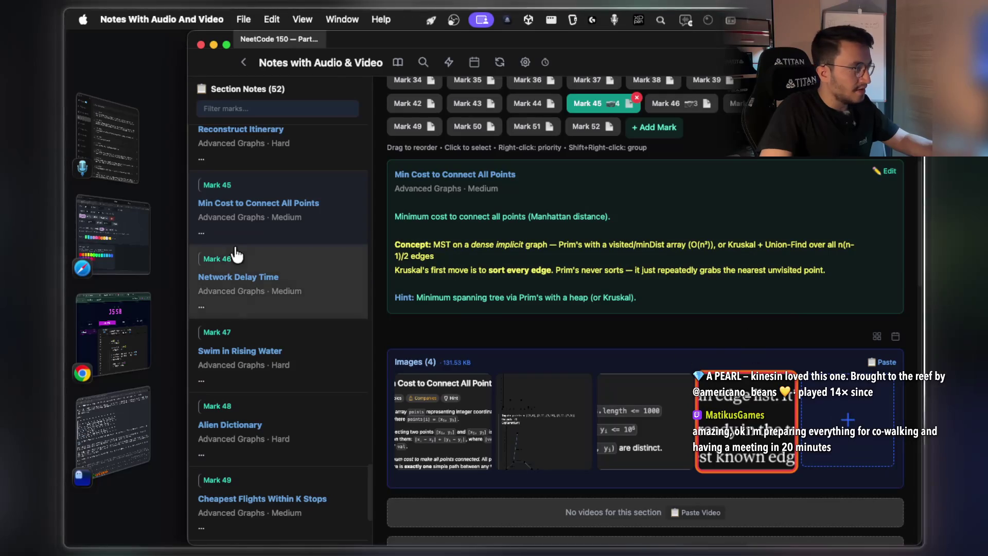
Capture a region screenshot of the Prim's loop code down through the distance updates.
click(139, 332)
mouse_move(413, 259)
mouse_down()
mouse_move(826, 535)
mouse_move(788, 534)
mouse_up()
scroll(633, 458, up, 4)
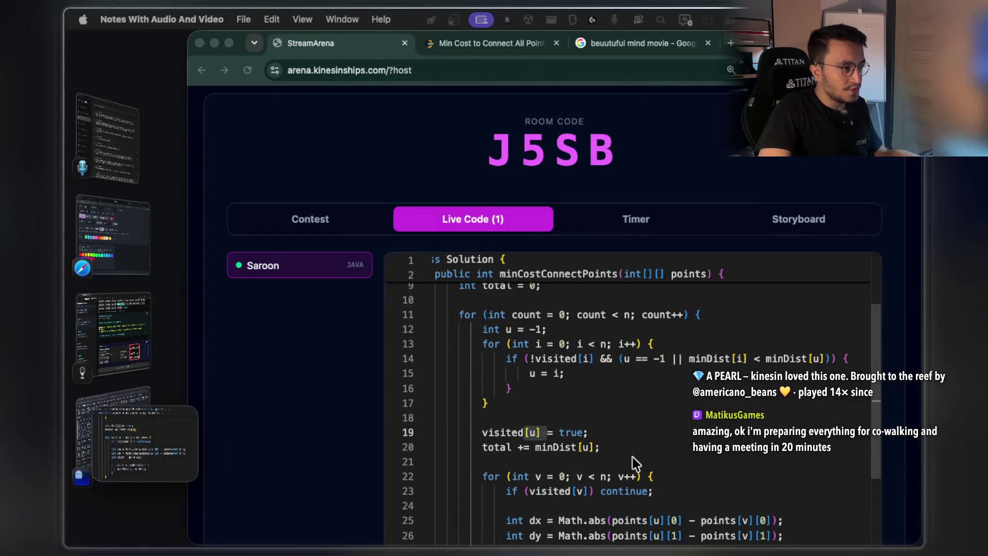
key(super+shift+4)
mouse_move(446, 297)
mouse_down()
mouse_move(798, 519)
mouse_move(816, 544)
mouse_up()
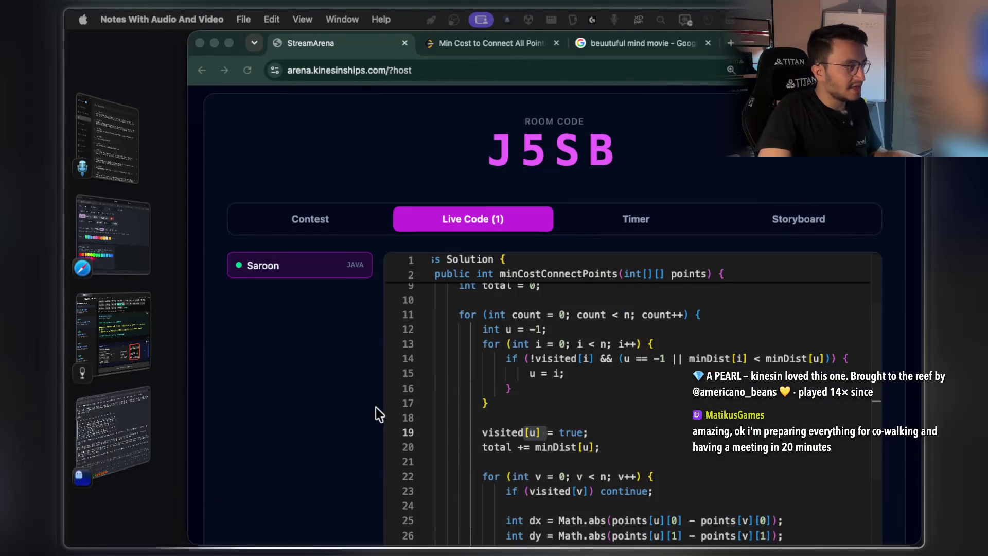
click(137, 317)
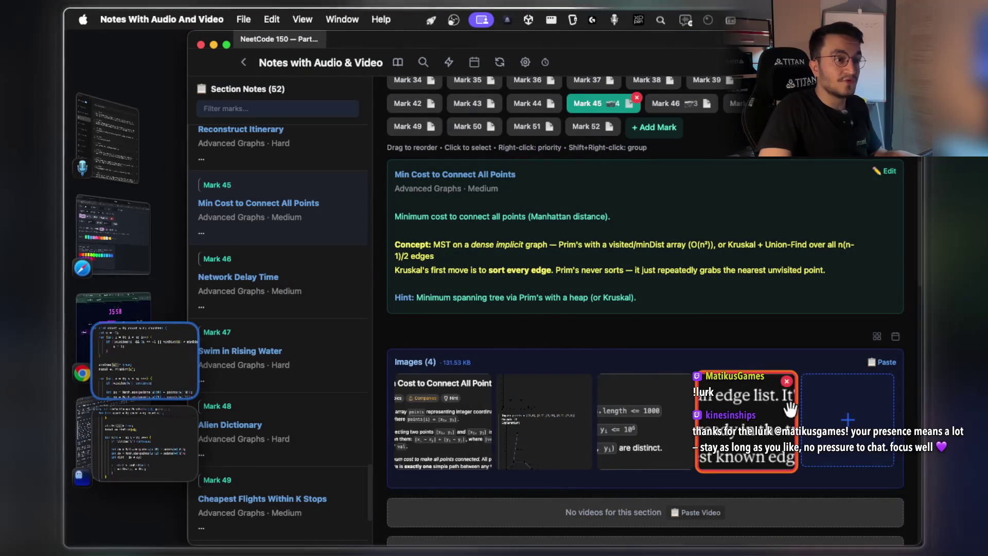
Paste the Prim's loop code screenshot into Images and start drafting its caption.
click(821, 415)
right_click(530, 217)
click(547, 228)
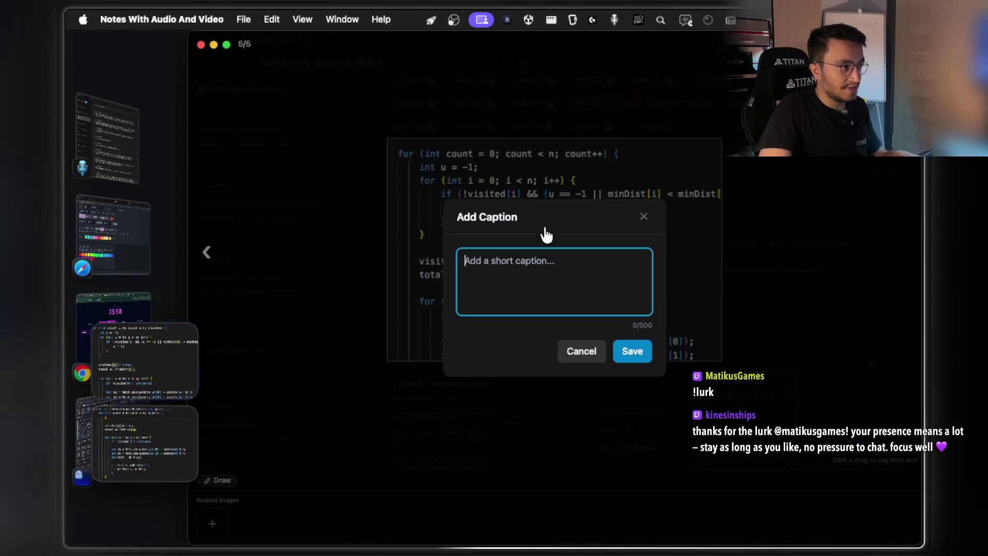
text(iE)
key(BackSpace)
key(BackSpace)
key(BackSpace)
text(i value from quicksort)
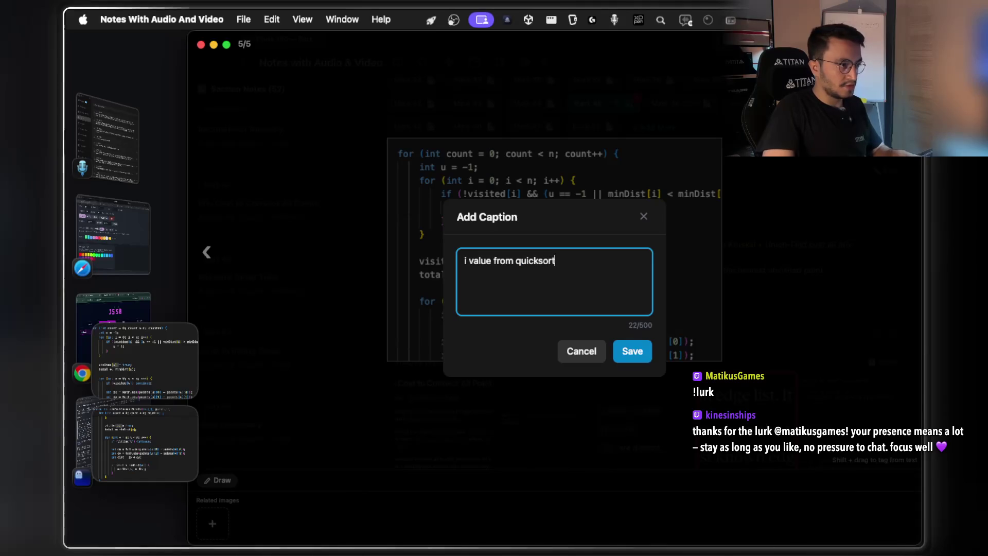
text(, u seems)
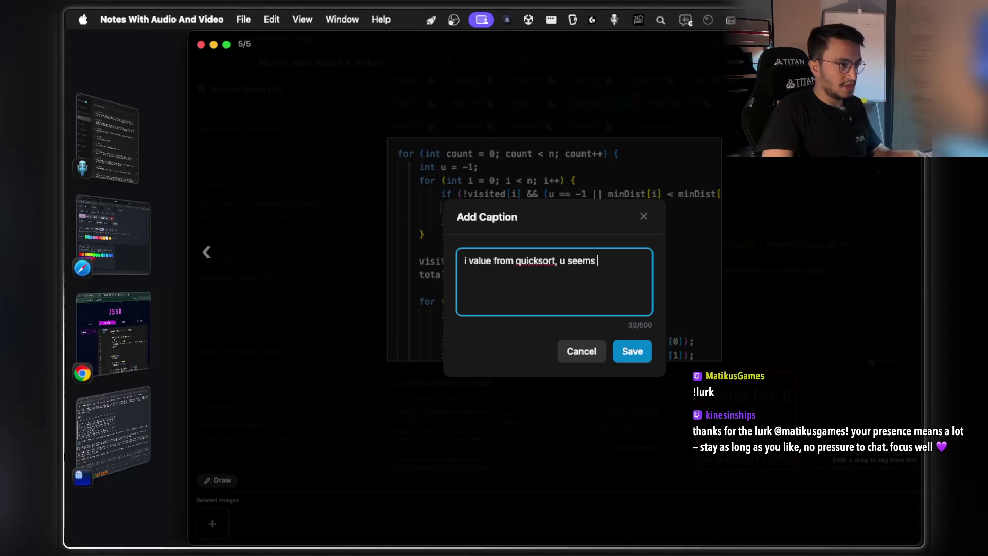
text(l)
key(BackSpace)
text(alile)
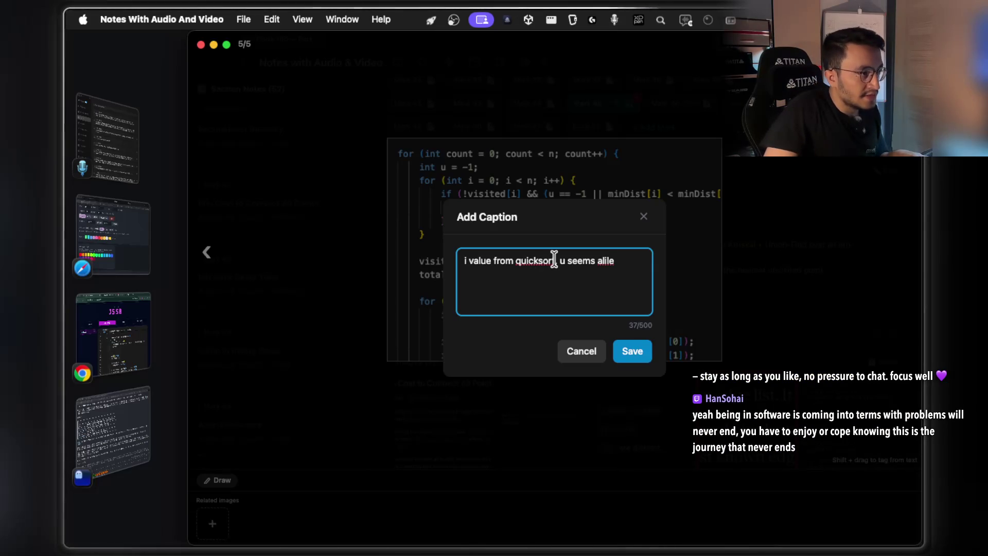
Correct the caption to 'u seems alike i value from quicksort' and save it.
drag(555, 260, 463, 263)
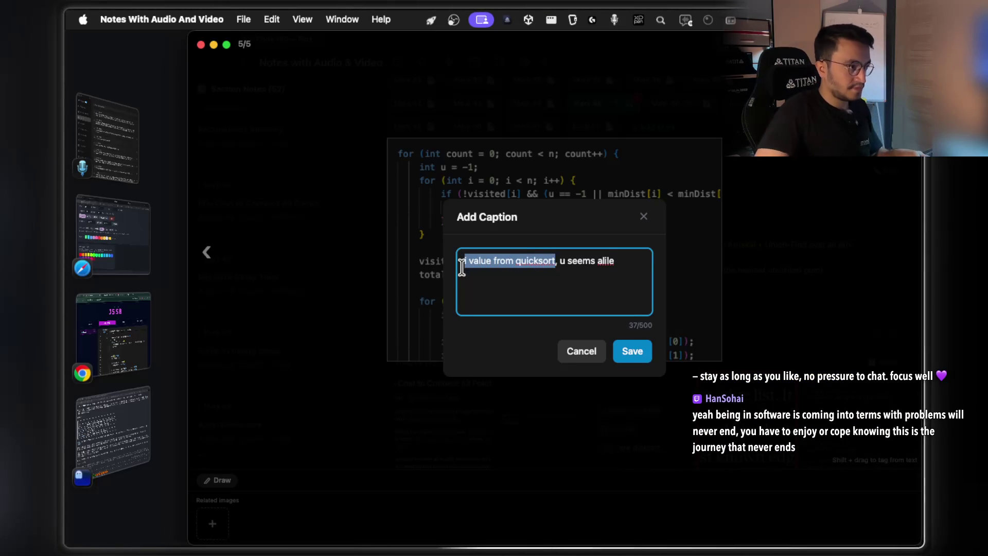
key(BackSpace)
key(Delete)
key(Delete)
key(super+Right)
key(BackSpace)
key(BackSpace)
text(ke i value from quicksort)
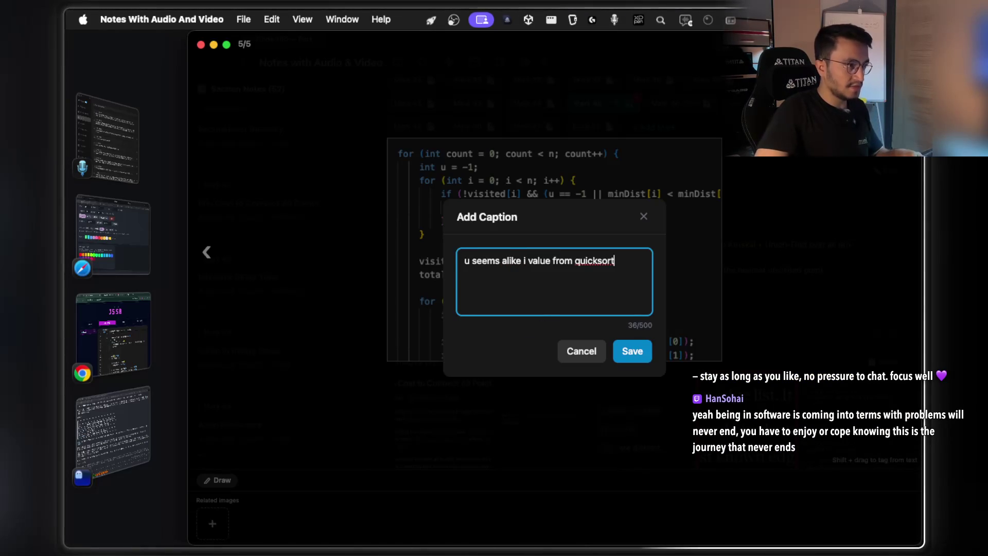
click(642, 354)
Add a red colour tag to the captioned code screenshot and close the image viewer.
right_click(543, 237)
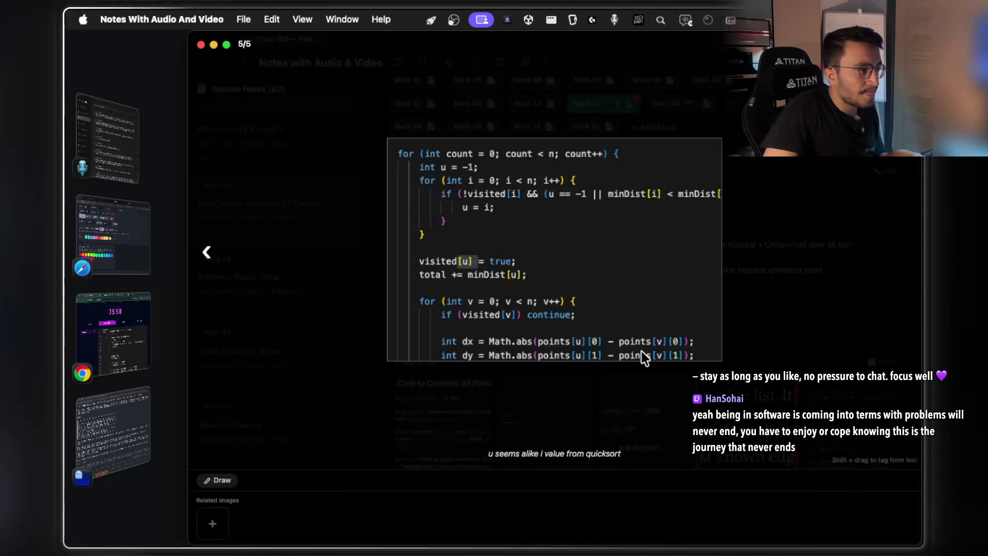
click(592, 300)
click(560, 320)
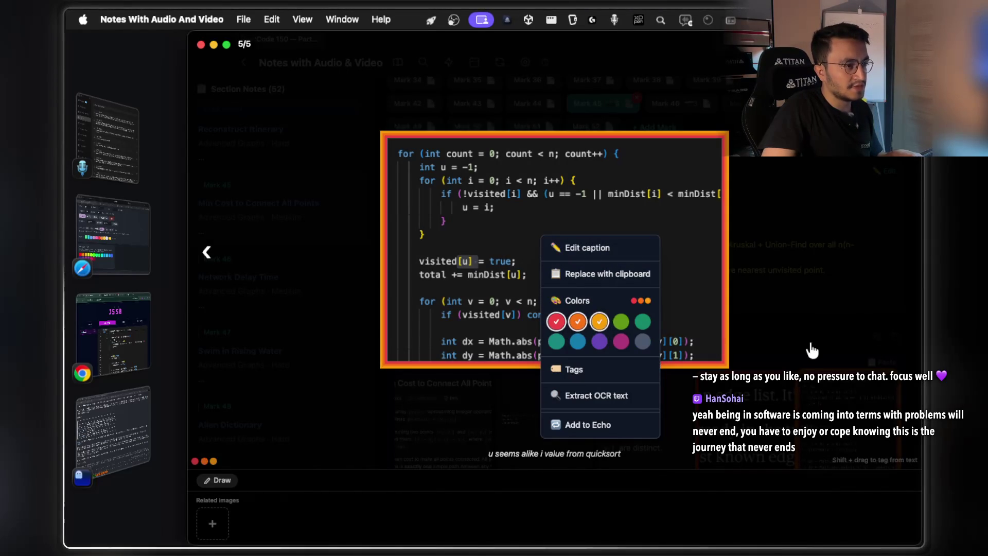
click(795, 349)
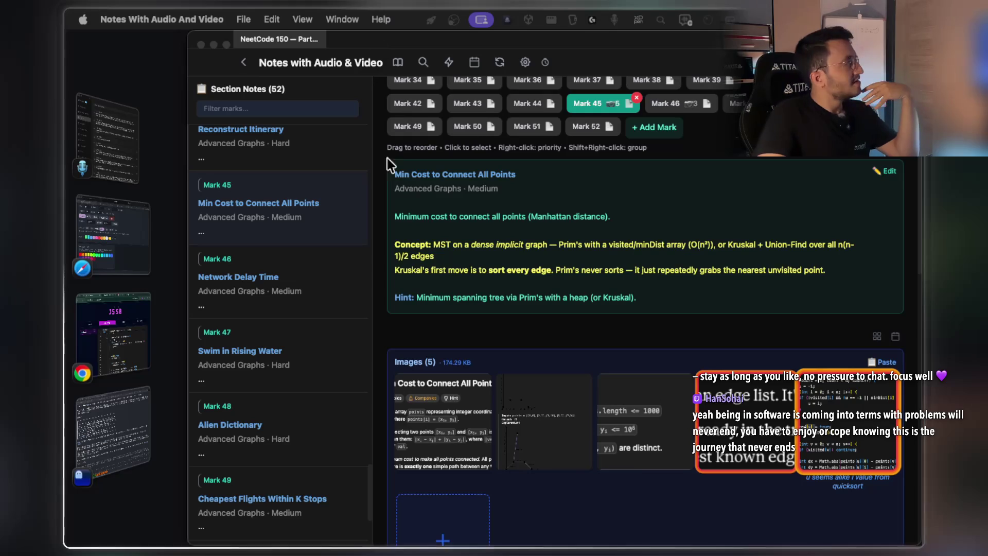
scroll(541, 251, up, 1)
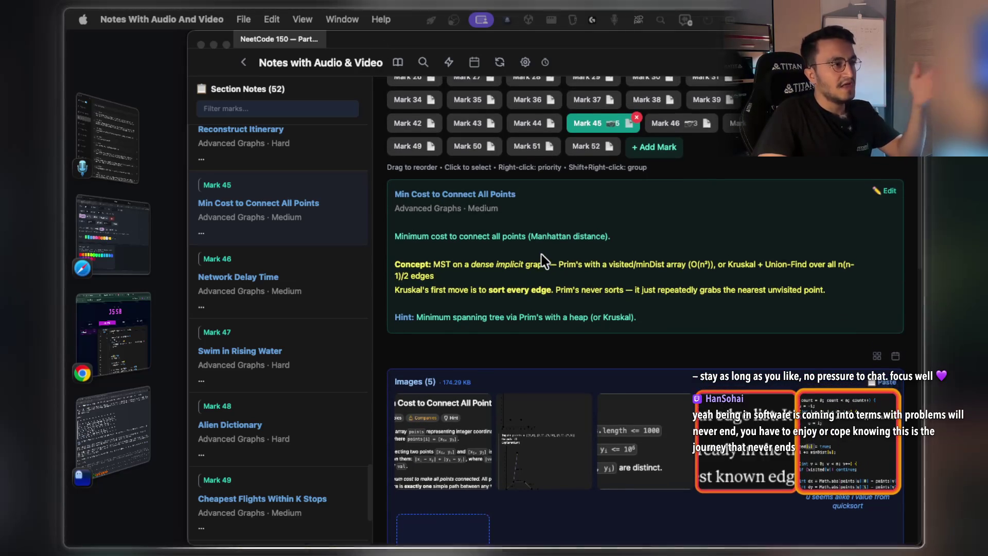
scroll(541, 254, up, 3)
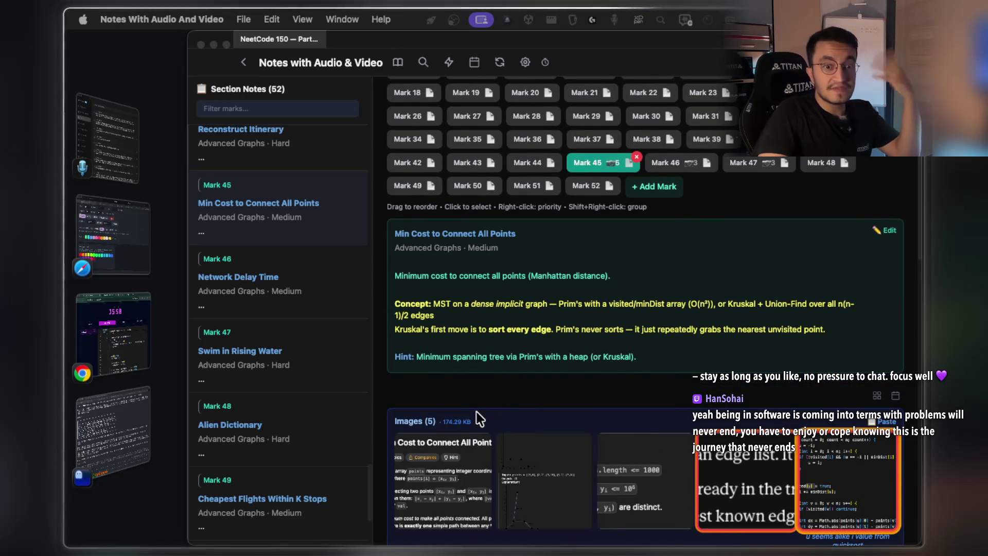
scroll(479, 418, down, 5)
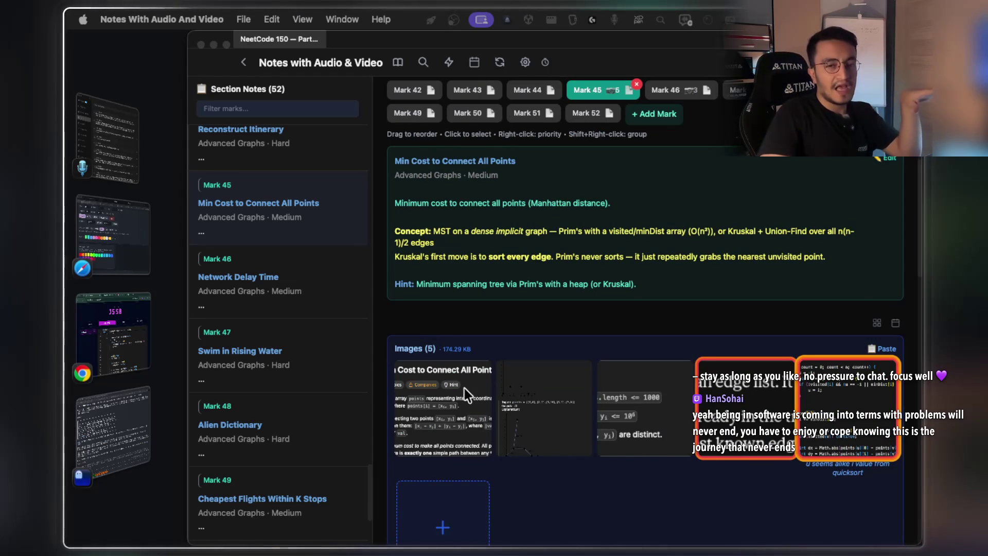
scroll(576, 335, up, 5)
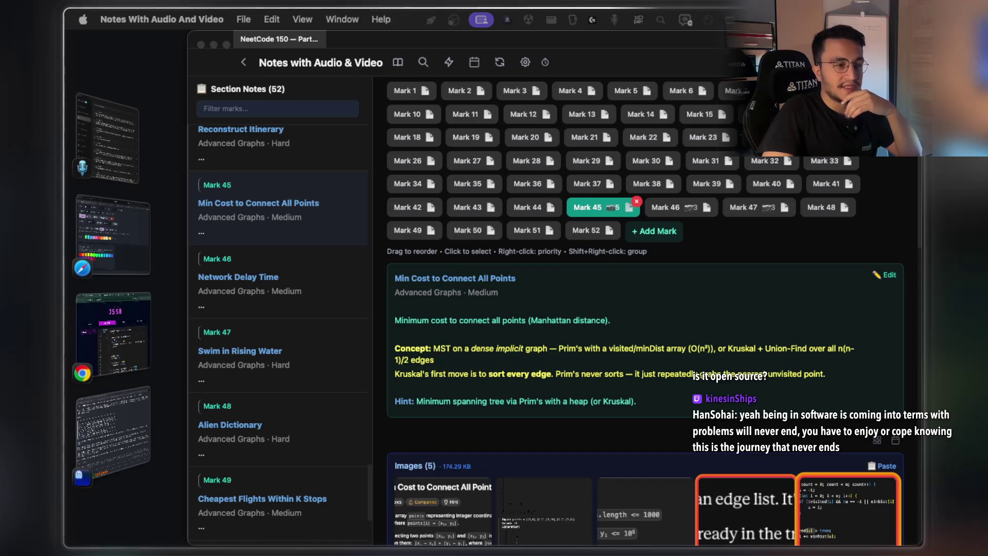
scroll(643, 309, up, 1)
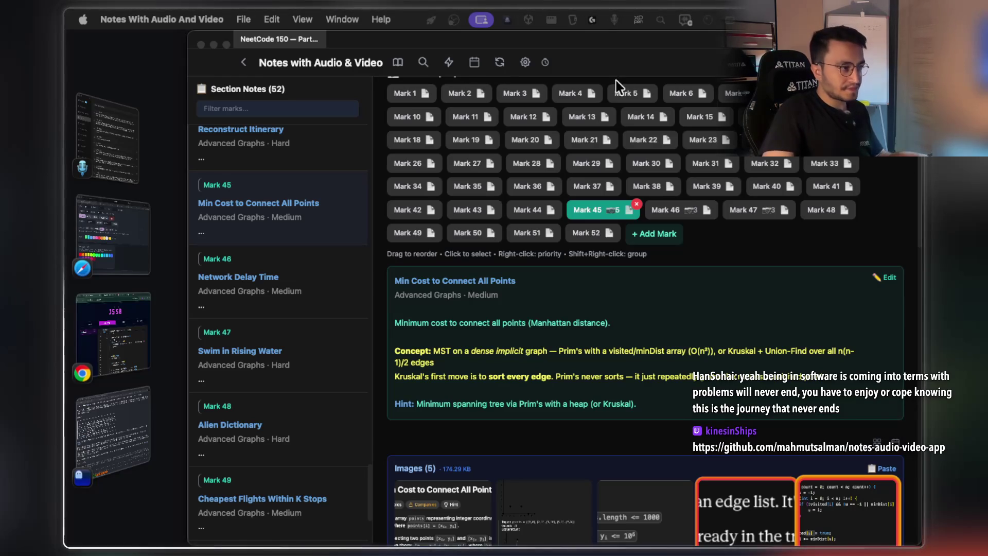
scroll(539, 305, down, 2)
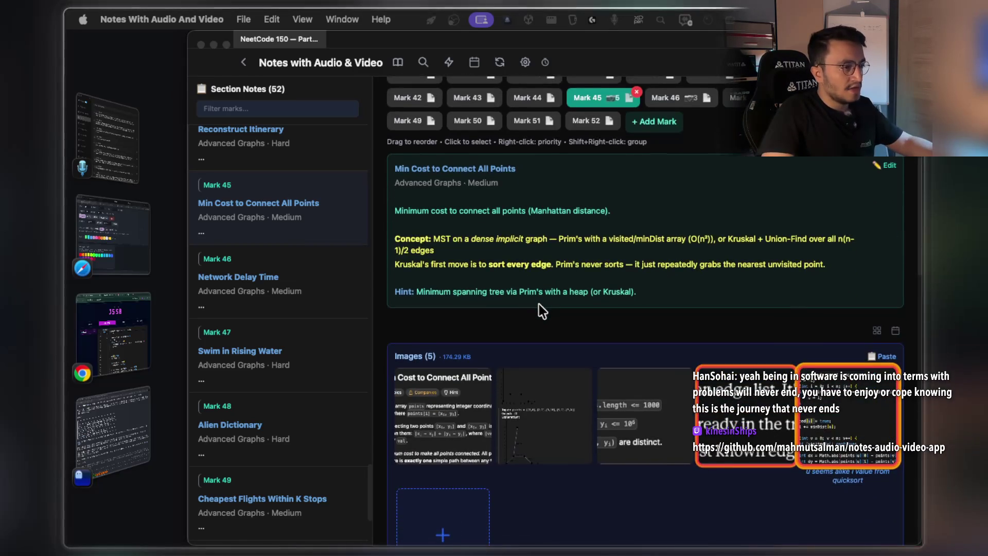
scroll(520, 322, down, 1)
scroll(453, 350, down, 1)
mouse_move(453, 329)
mouse_down()
mouse_move(457, 320)
mouse_move(561, 321)
mouse_move(525, 329)
mouse_move(471, 314)
mouse_up()
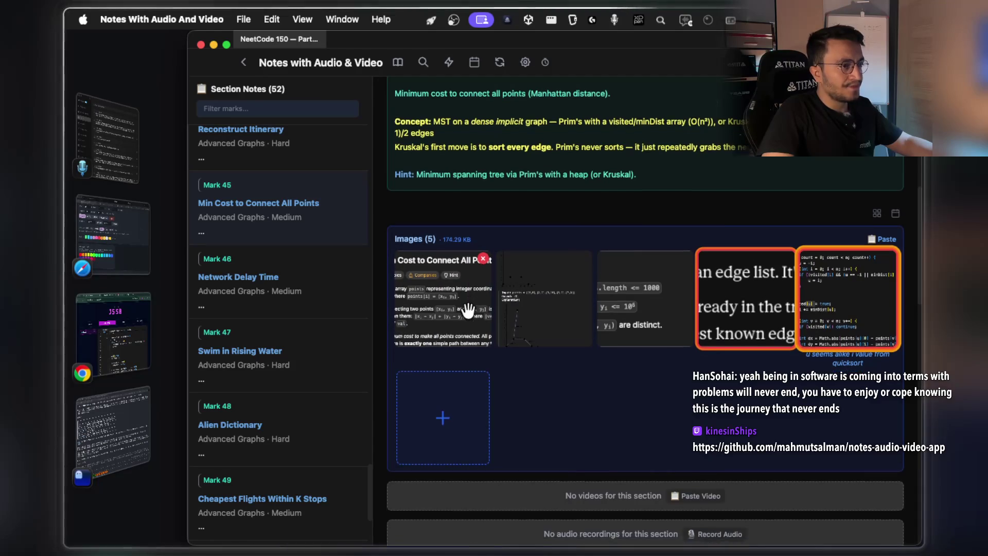
scroll(468, 314, down, 4)
scroll(470, 327, up, 3)
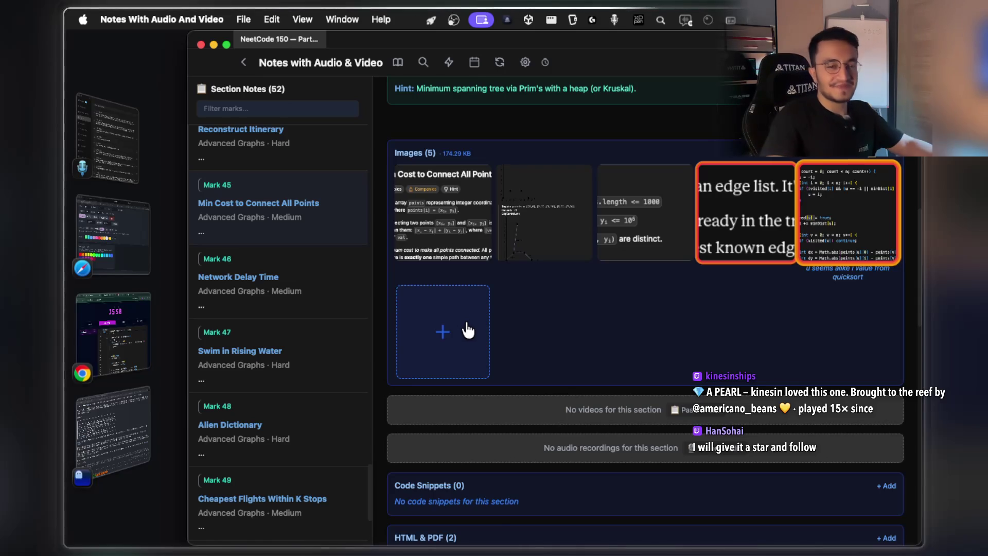
Briefly view the visual-prim-two-arrays explainer, then enlarge the fifth image, the Prim's loop code screenshot.
scroll(527, 331, down, 5)
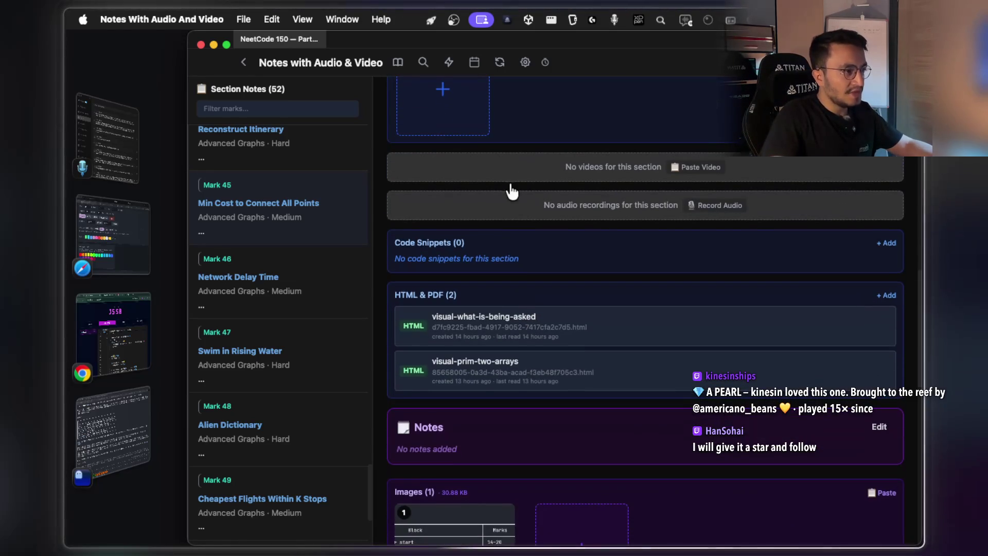
click(484, 373)
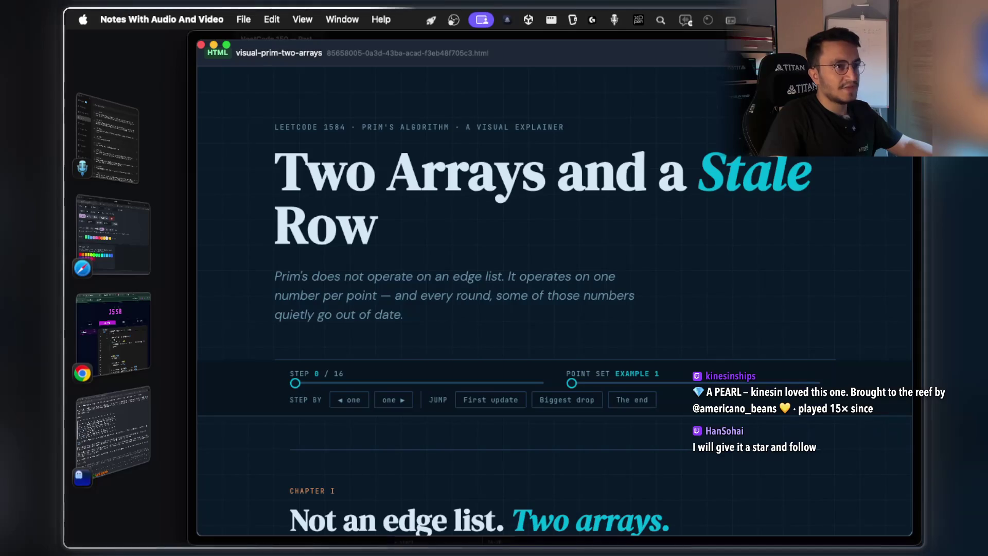
key(Escape)
scroll(728, 276, up, 5)
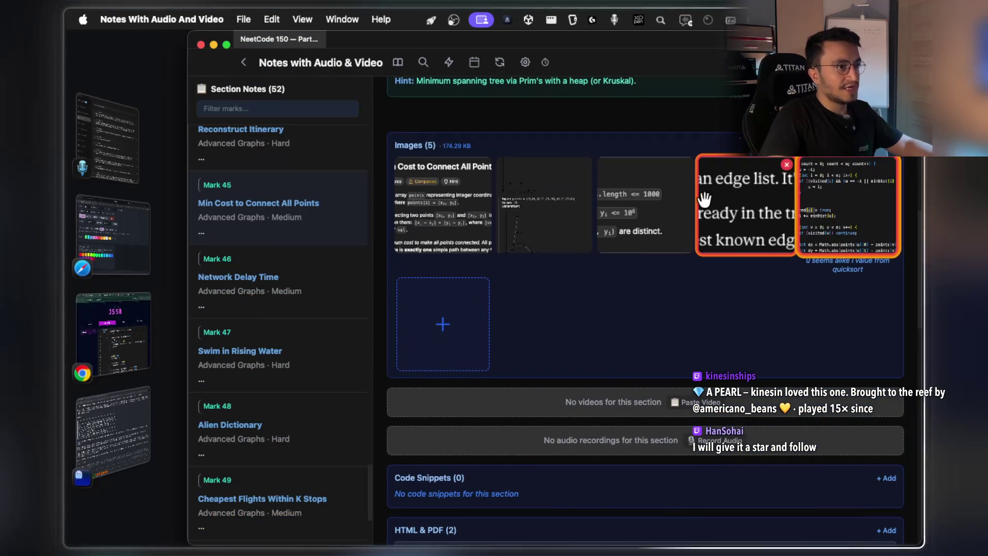
click(842, 230)
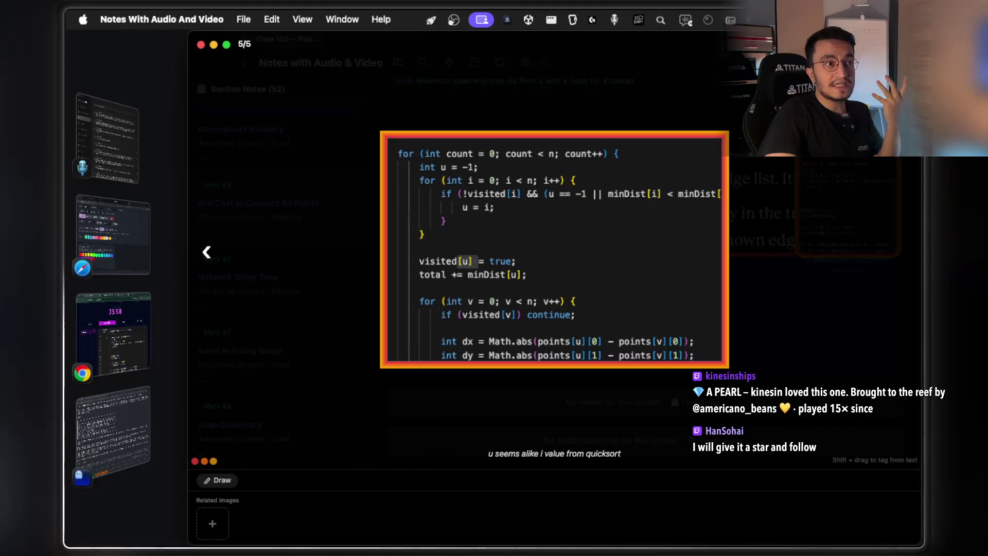
Record a roughly 31-second voice note over the code screenshot with Auto-pause on, then stop it.
key(r)
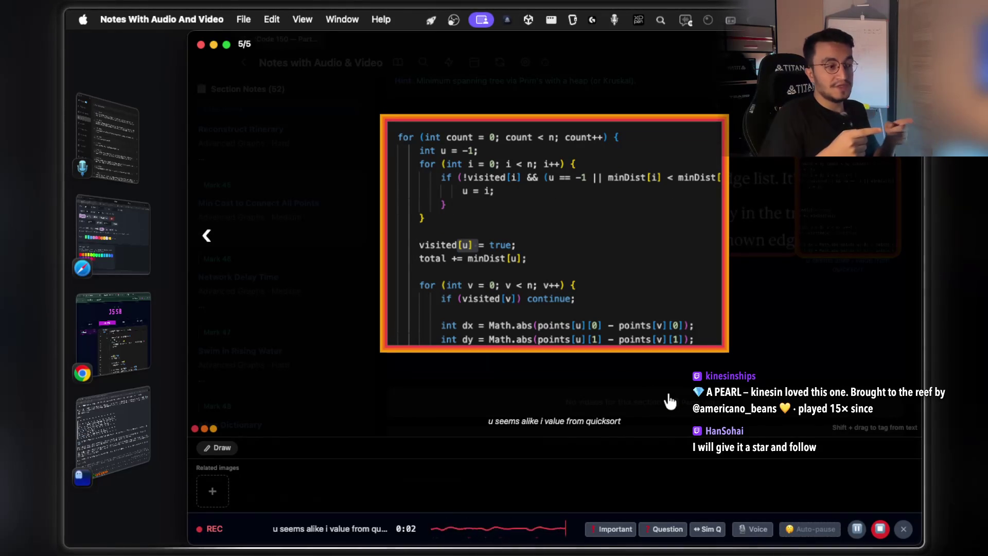
click(811, 528)
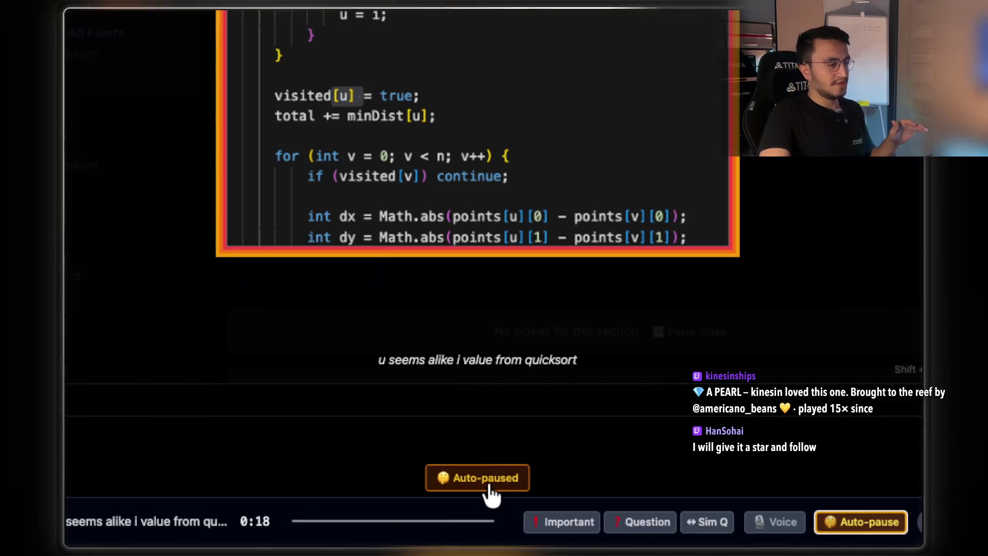
click(509, 477)
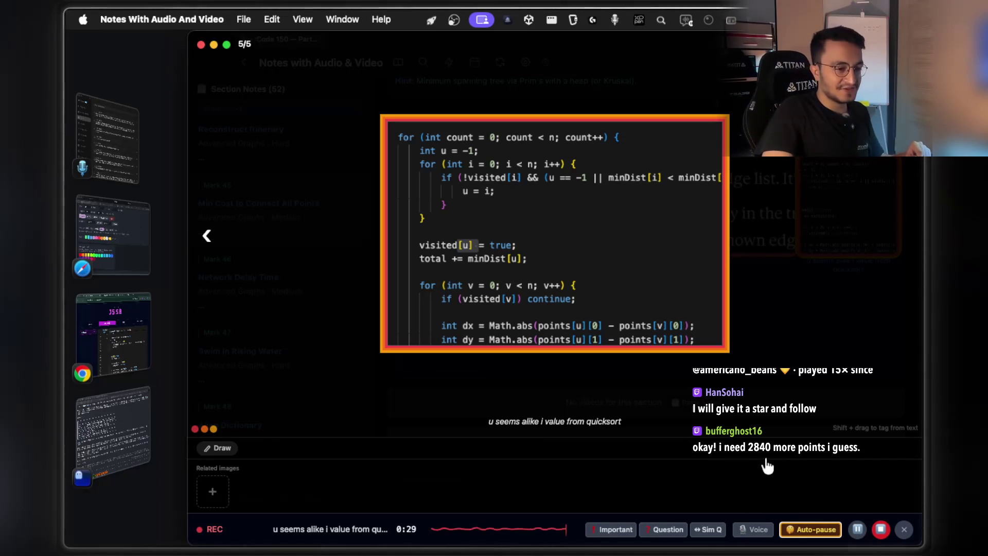
click(857, 529)
click(904, 529)
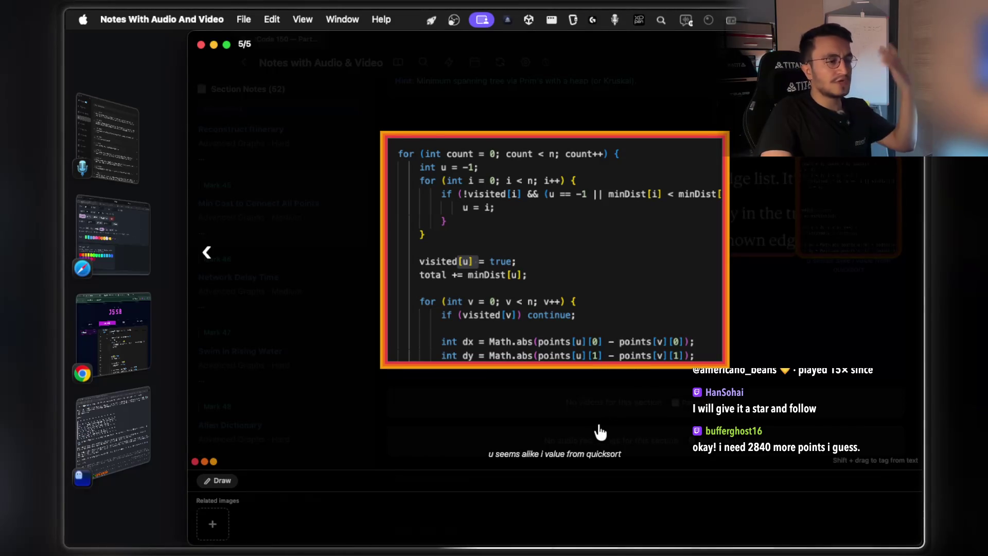
Give the Prim's loop code screenshot a rainbow border.
right_click(598, 313)
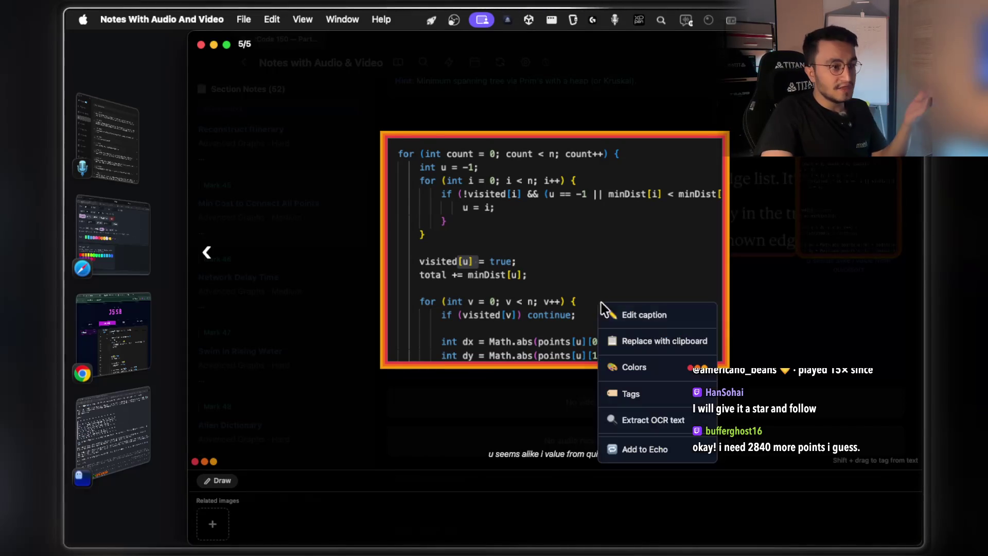
click(638, 368)
click(678, 389)
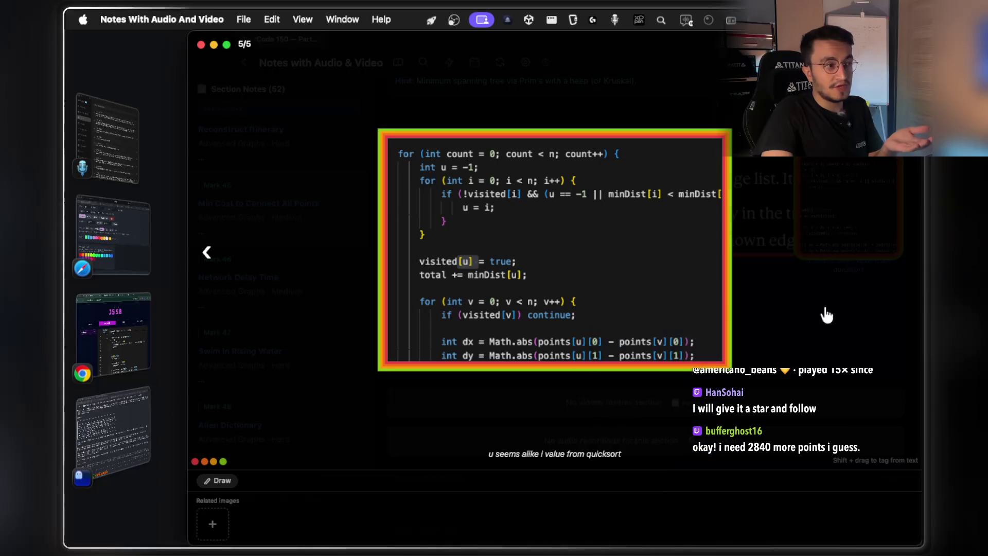
Browse the code screenshot's tags, then close the tag popup and enlarged image.
right_click(582, 246)
click(612, 339)
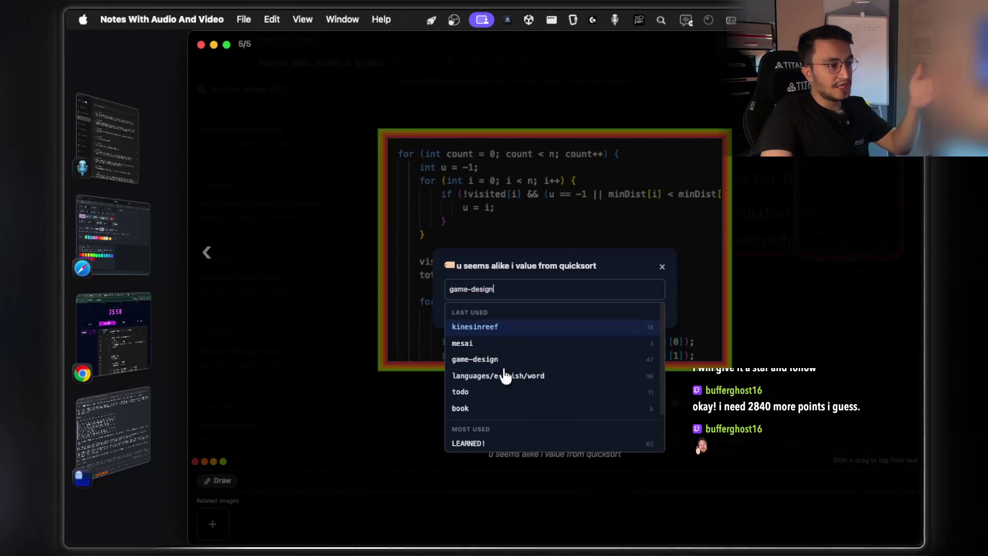
scroll(503, 425, down, 2)
scroll(520, 402, up, 2)
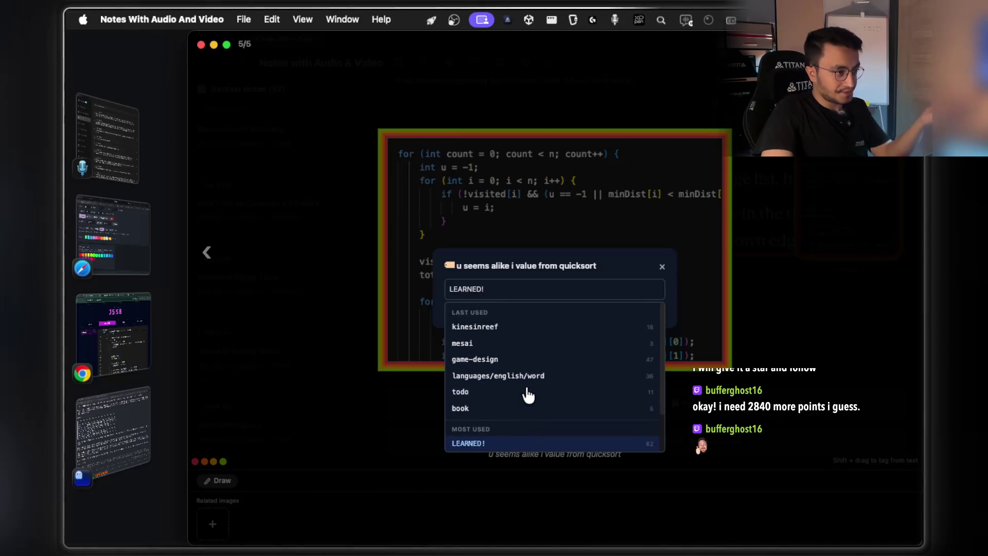
click(662, 267)
scroll(746, 338, up, 5)
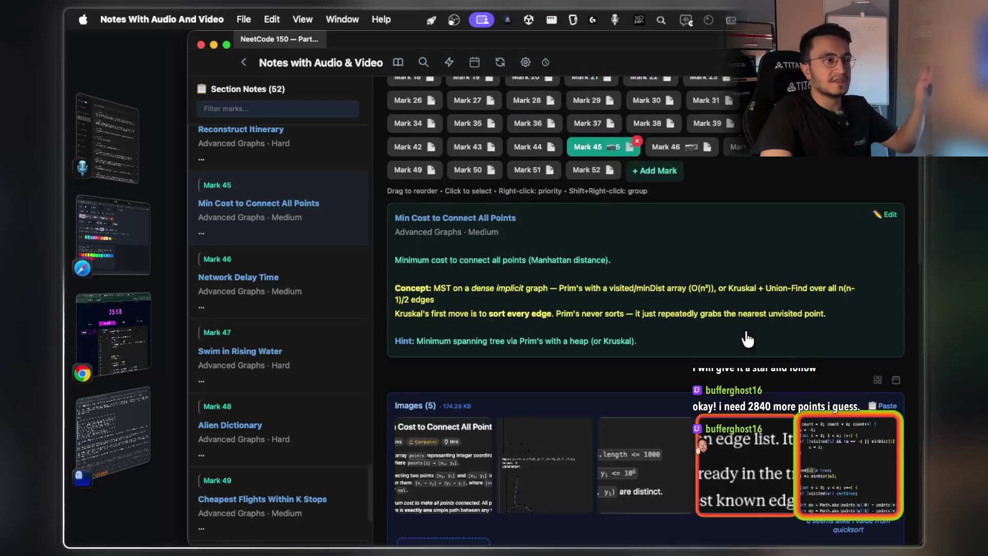
scroll(736, 337, down, 3)
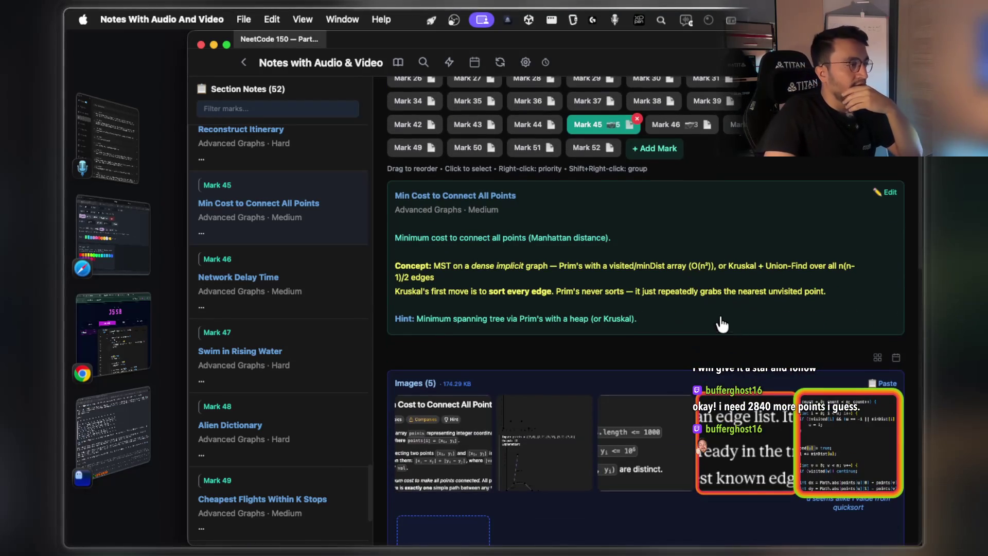
scroll(515, 283, up, 1)
scroll(592, 322, down, 2)
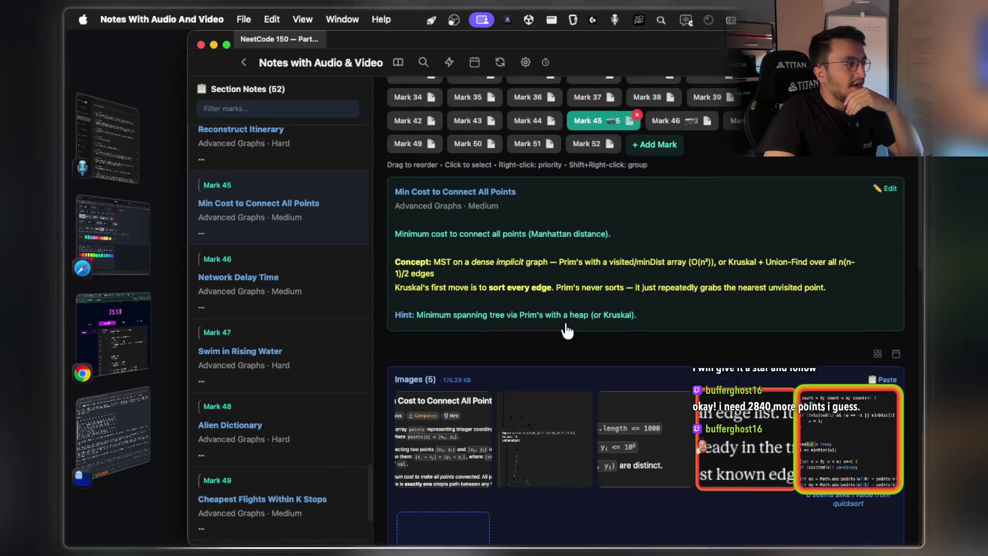
key(ctrl+Right)
key(ctrl+Right)
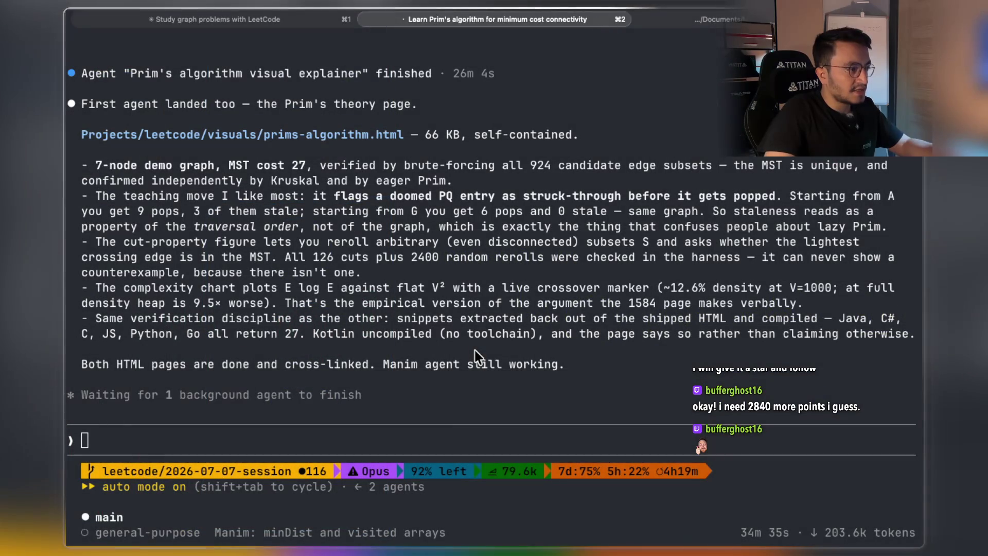
Paste the prims-algorithm.html path and ask Claude 'can you copy this into my clipboard?'.
scroll(400, 377, up, 3)
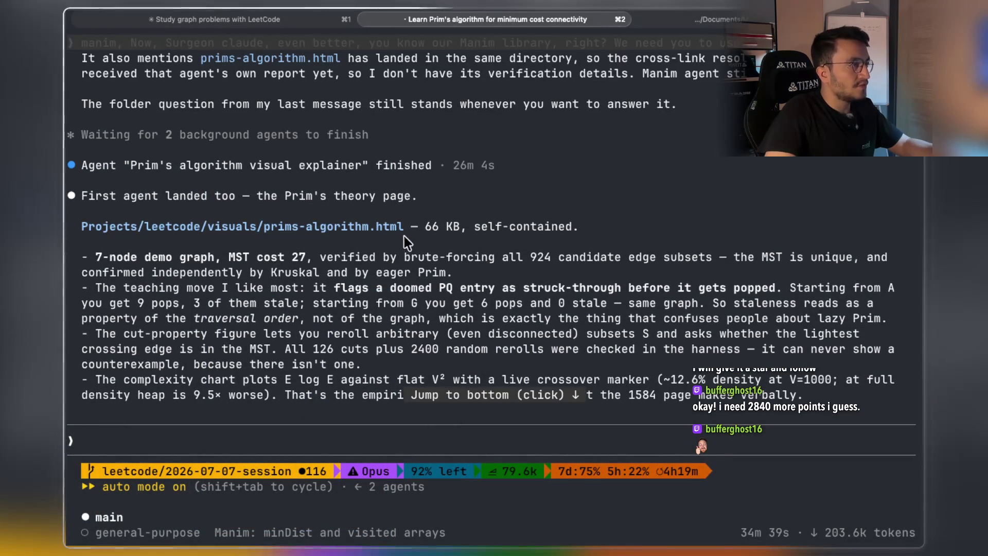
drag(402, 229, 289, 225)
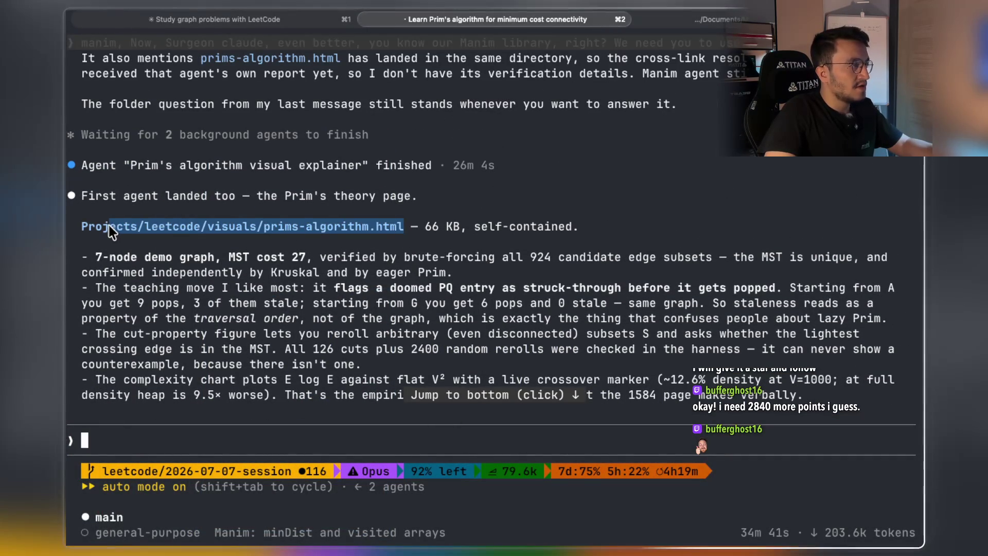
drag(91, 226, 80, 225)
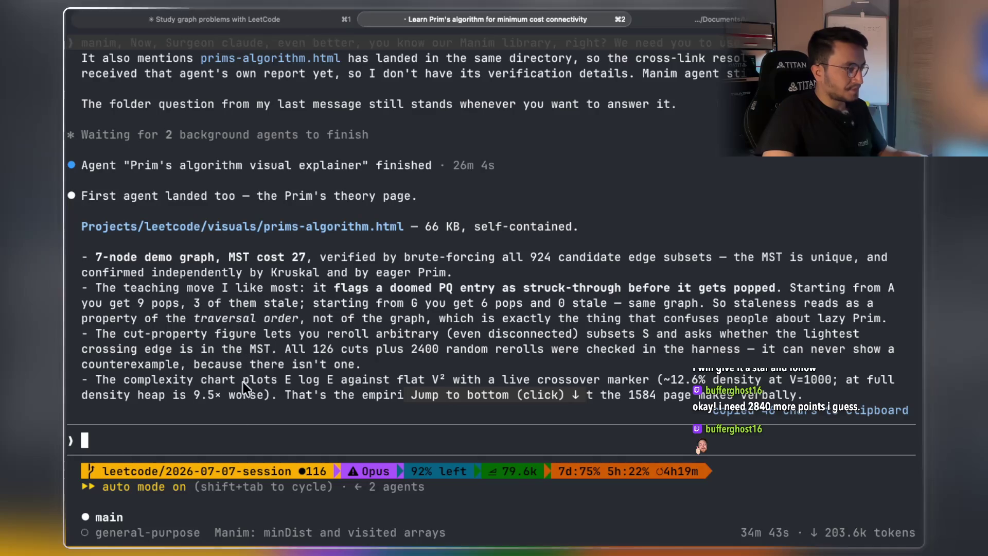
text(Projects/leetcode/visuals/prims-algorithm.html)
text(can)
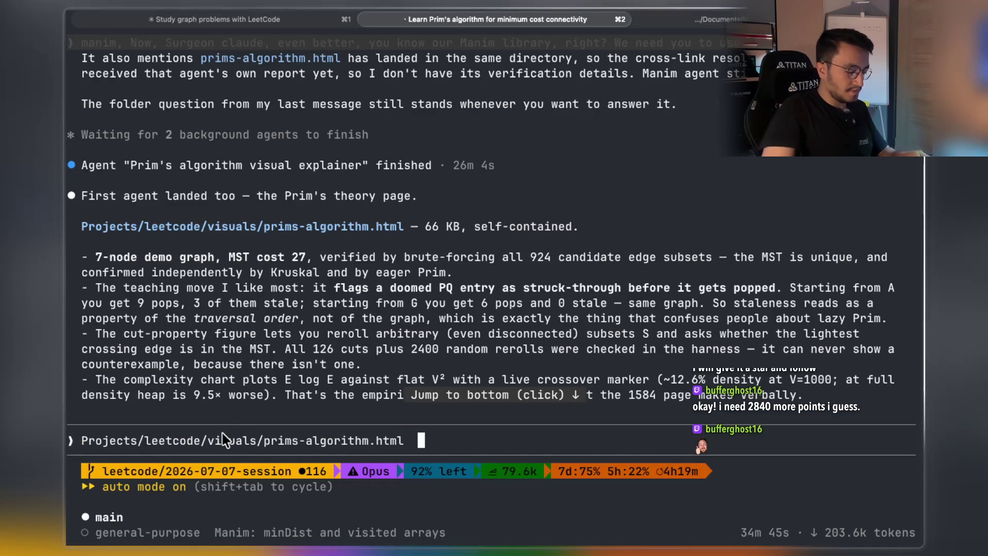
text( you cop)
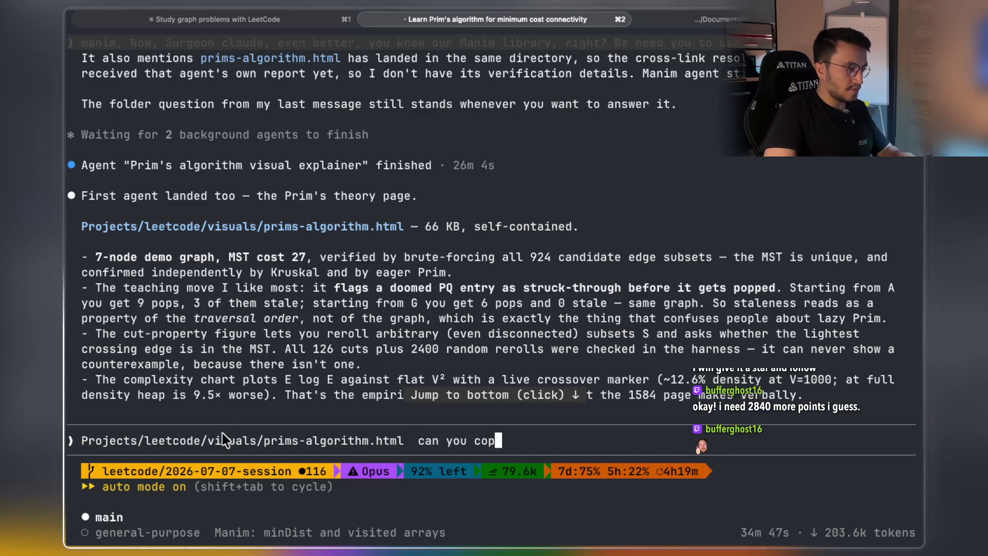
text(y this into )
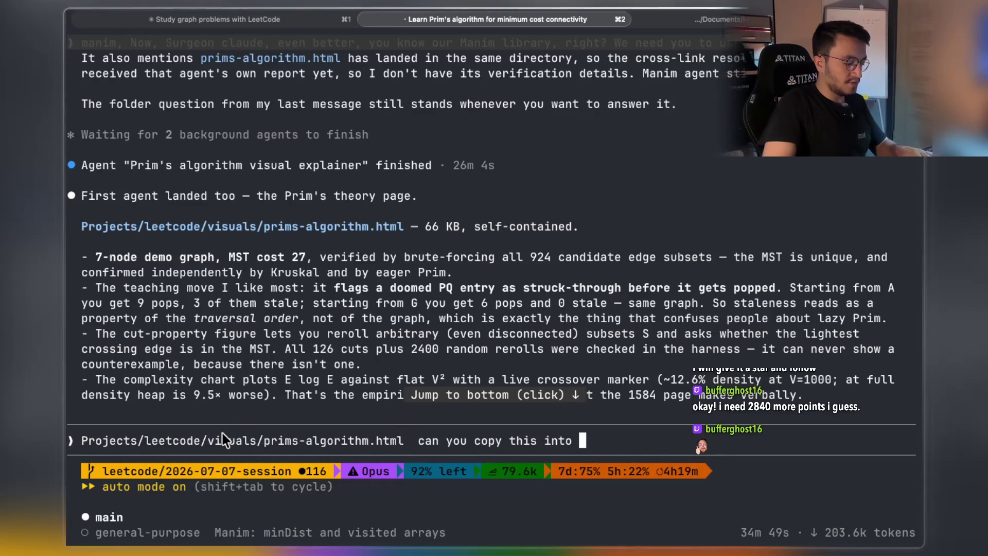
text(my c)
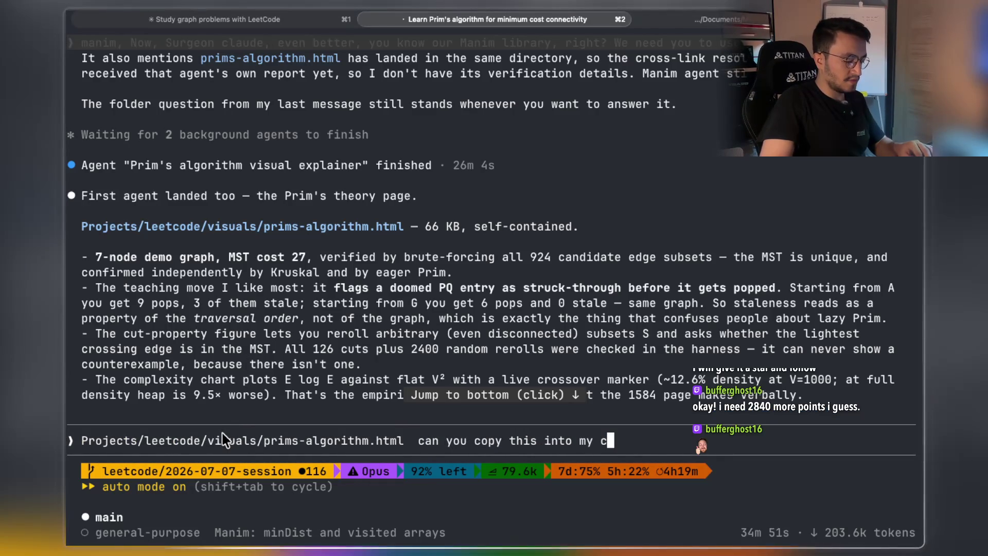
text(lipboard?)
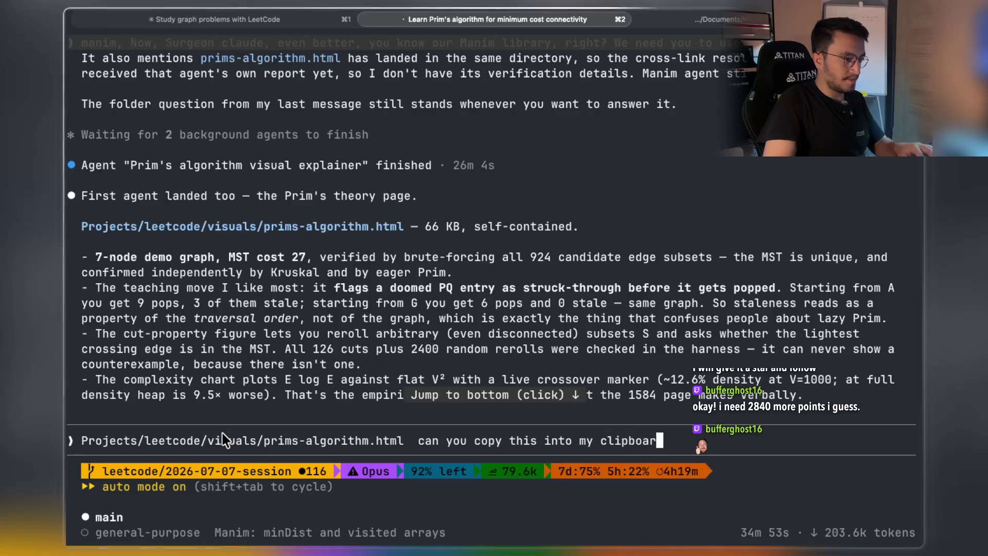
key(Return)
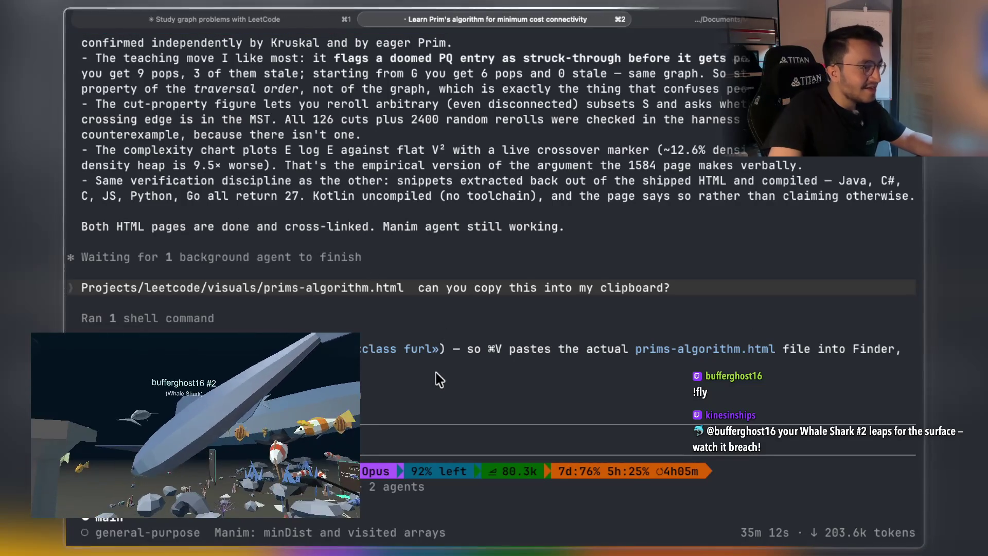
Paste prims-algorithm.html as Mark 45's third HTML attachment, then return to the terminal.
key(super+Tab)
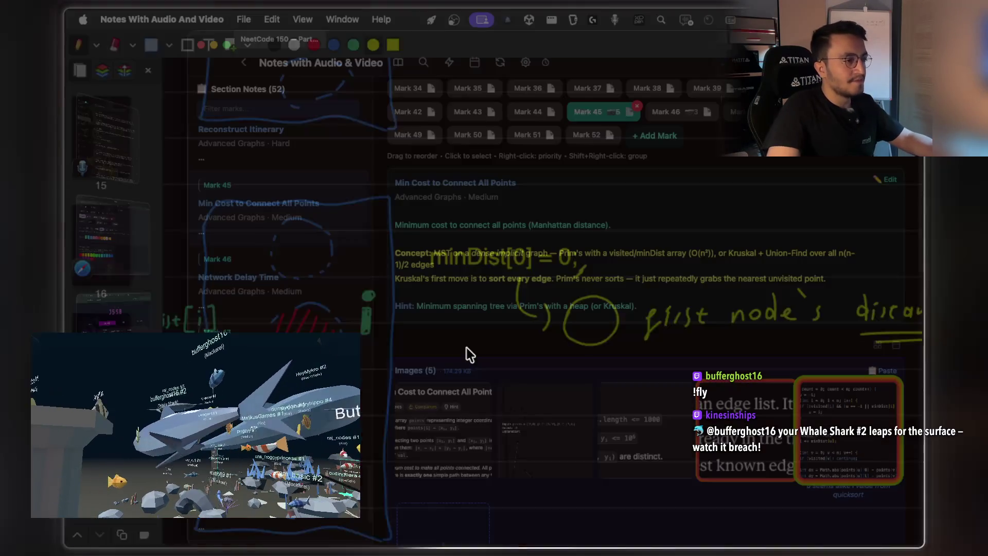
scroll(721, 401, down, 5)
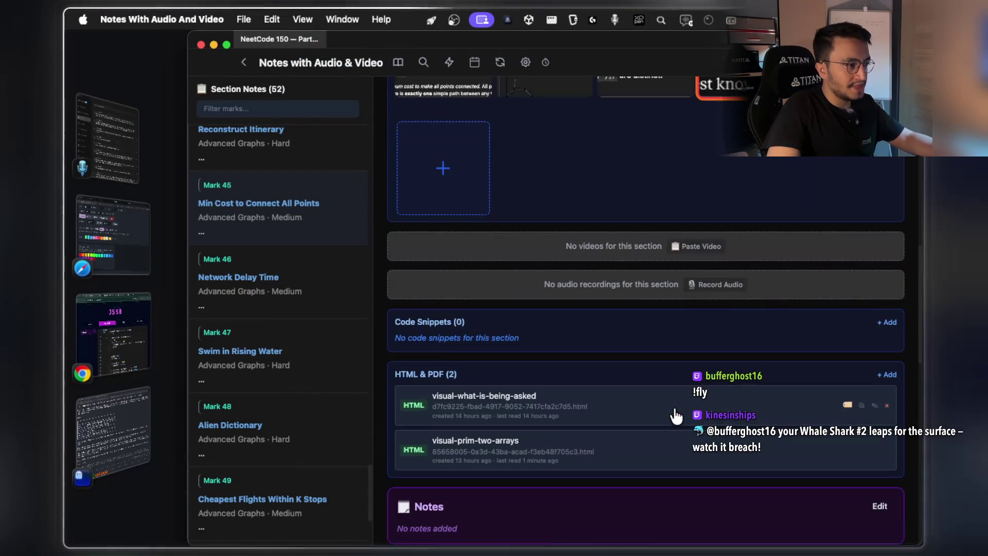
click(885, 364)
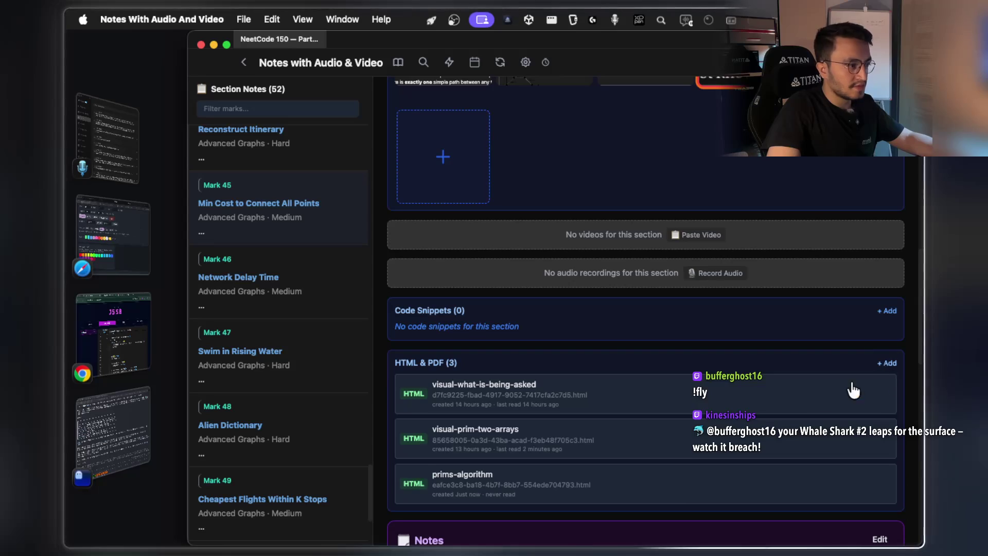
scroll(721, 412, down, 2)
key(super+Tab)
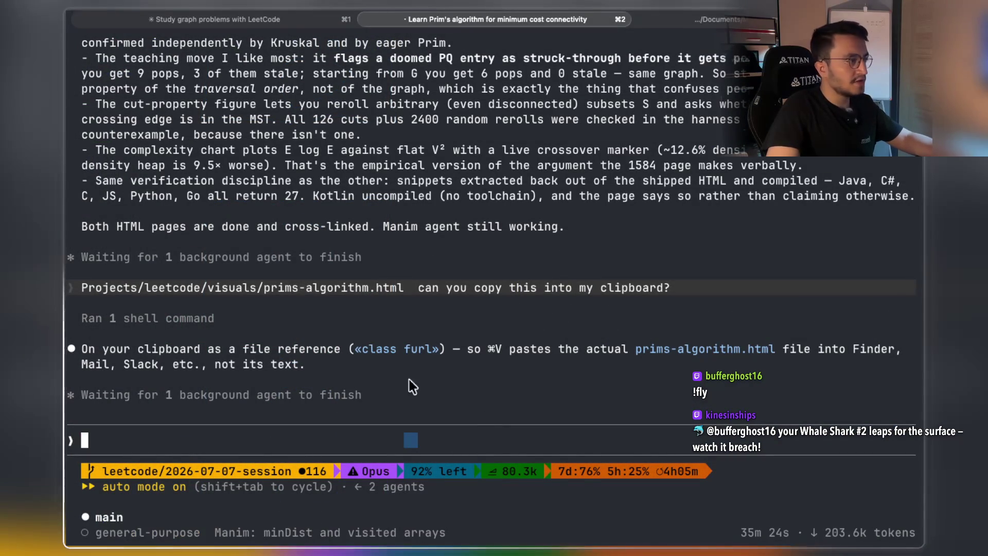
Send Claude Code the 1584-min-cost-connect-points.html path with the request 'copy this now'.
scroll(395, 390, up, 5)
scroll(394, 388, up, 6)
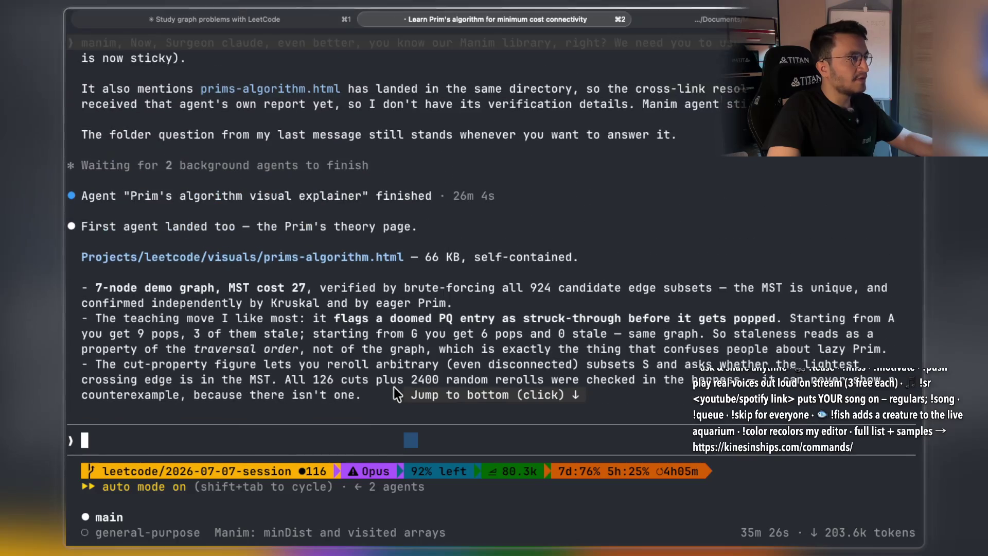
scroll(393, 378, up, 6)
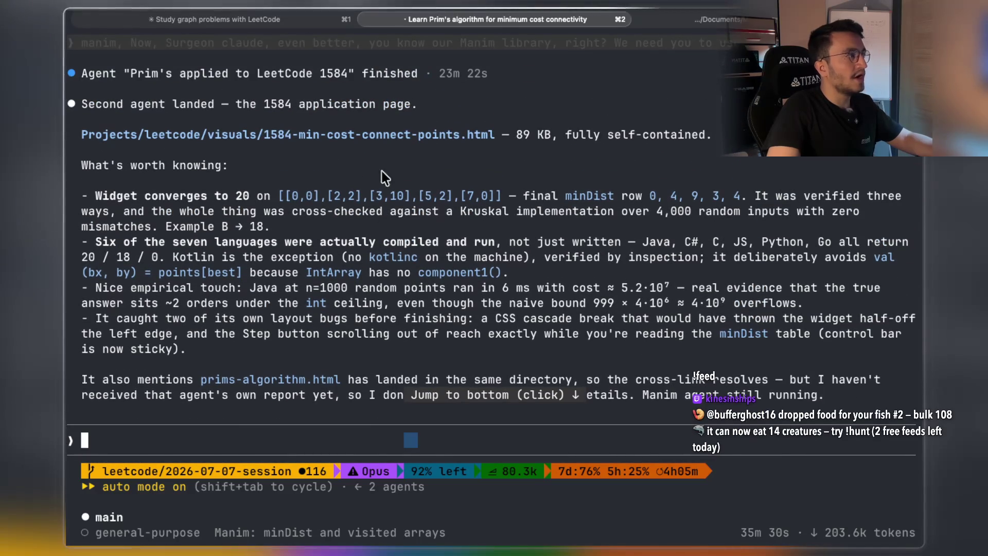
mouse_move(495, 137)
mouse_down()
mouse_move(240, 135)
mouse_move(118, 164)
mouse_move(85, 135)
mouse_up()
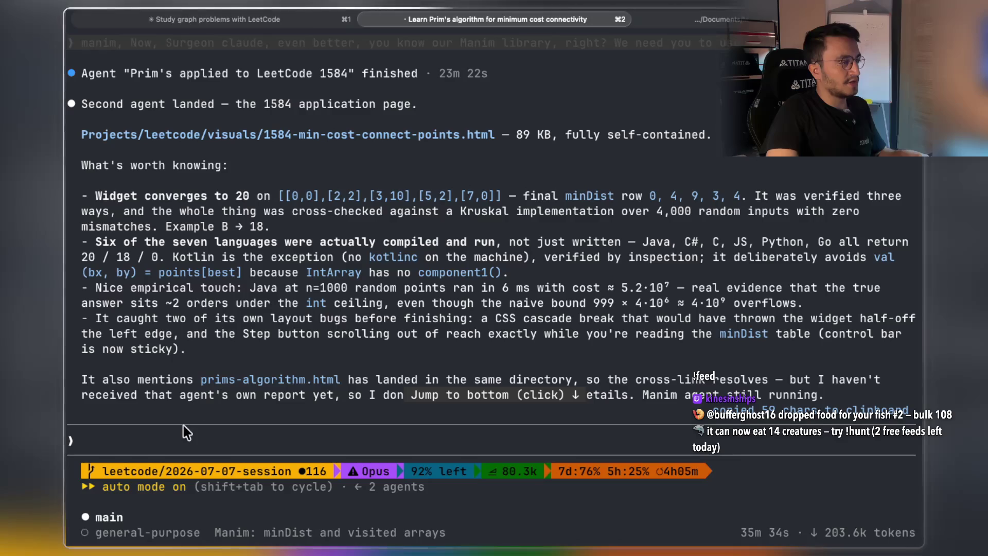
text(Projects/leetcode/visuals/1584-min-cost-connect-points.html)
text(copy this too)
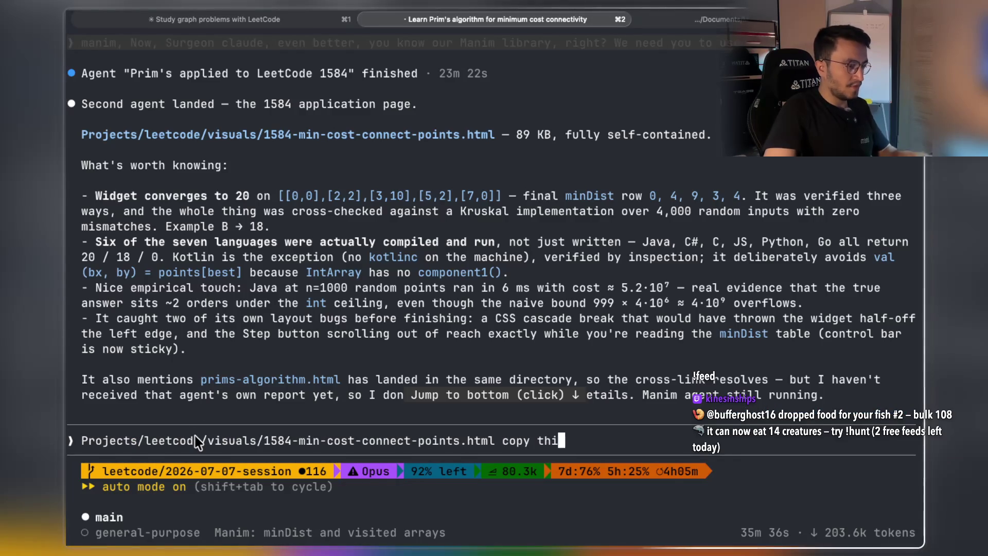
key(BackSpace)
key(BackSpace)
key(BackSpace)
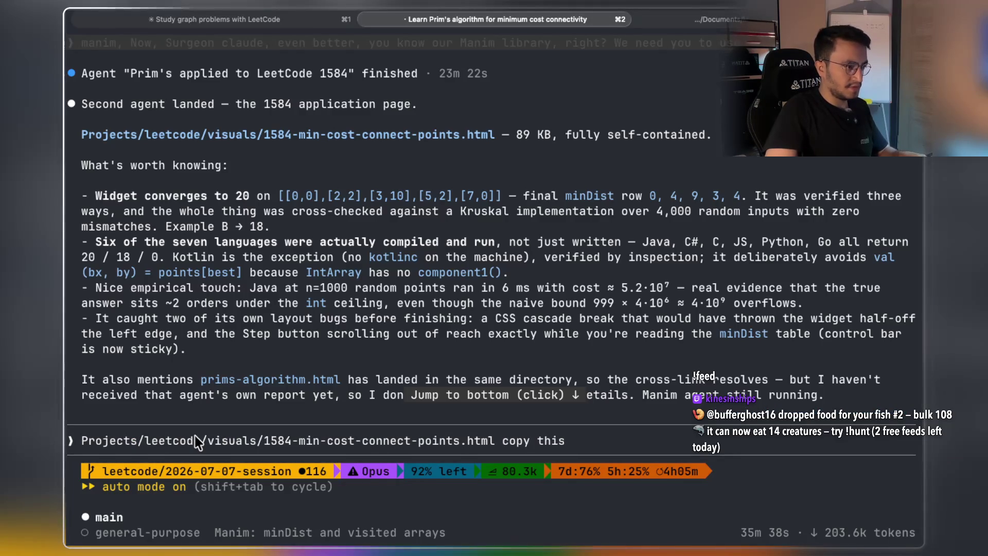
text(now)
key(Return)
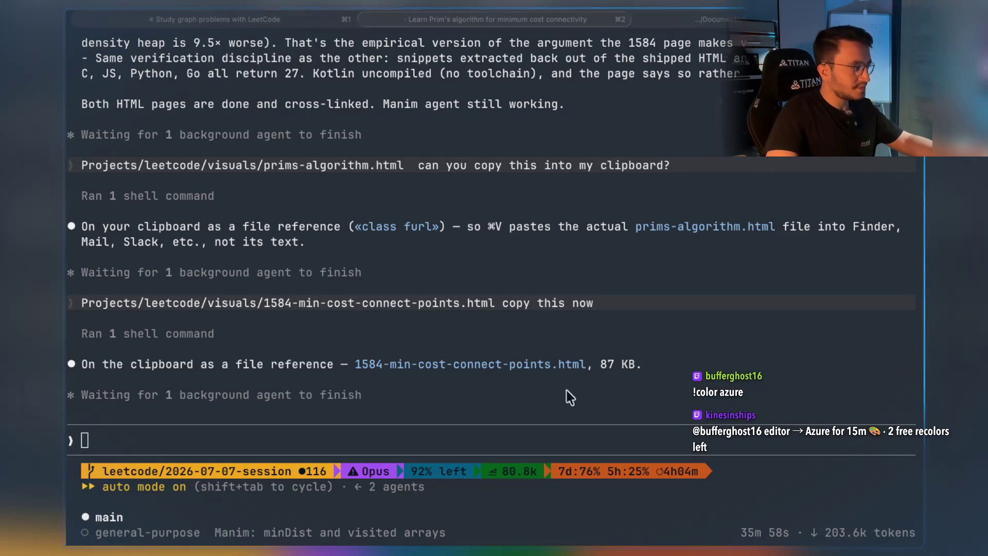
key(super+Tab)
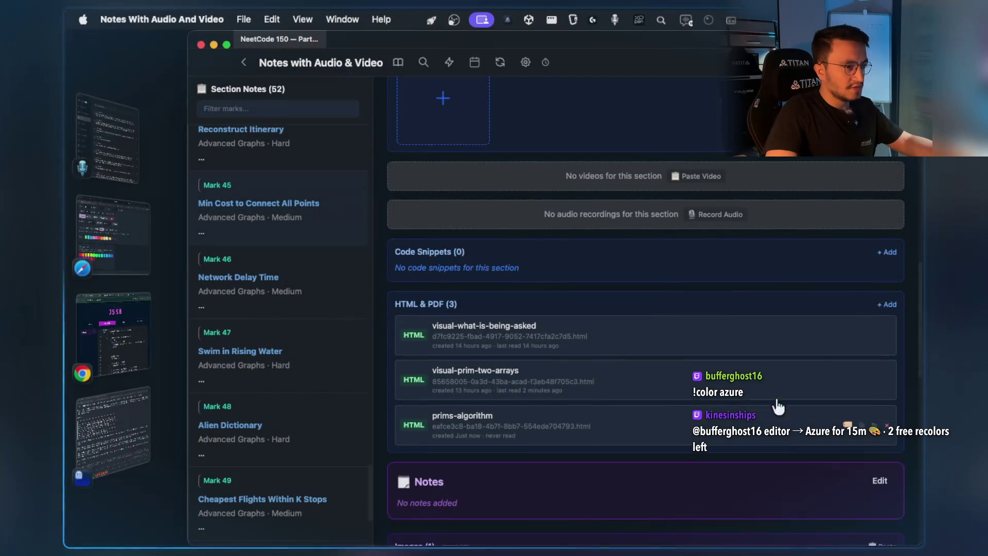
Add the copied 1584-min-cost-connect-points page under HTML & PDF and view it full screen.
click(882, 303)
scroll(618, 442, down, 1)
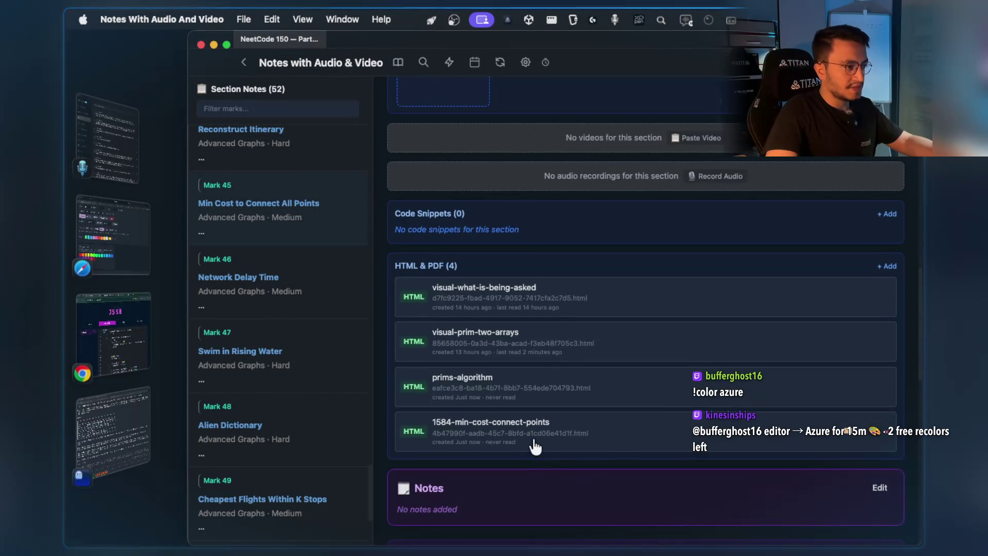
click(535, 441)
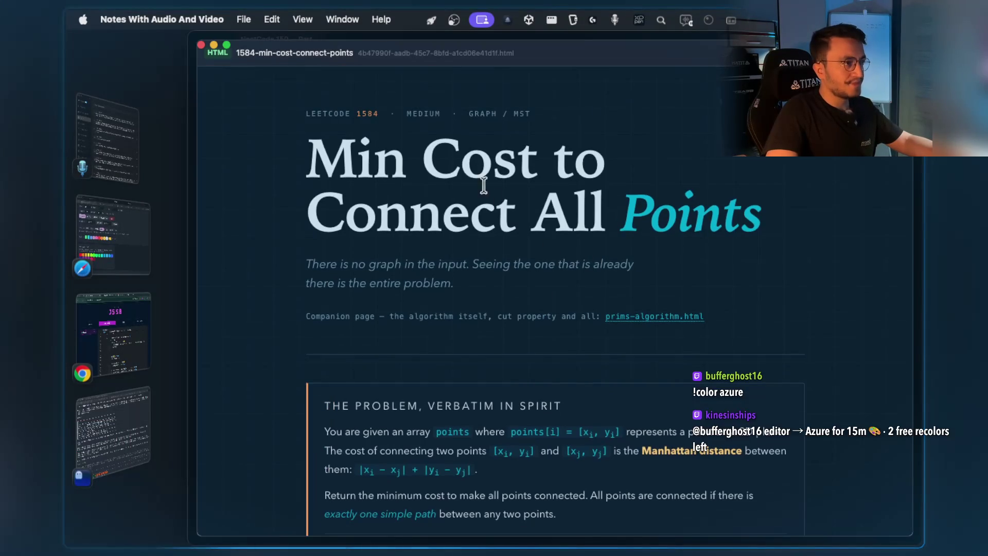
drag(450, 165, 606, 165)
drag(533, 211, 761, 220)
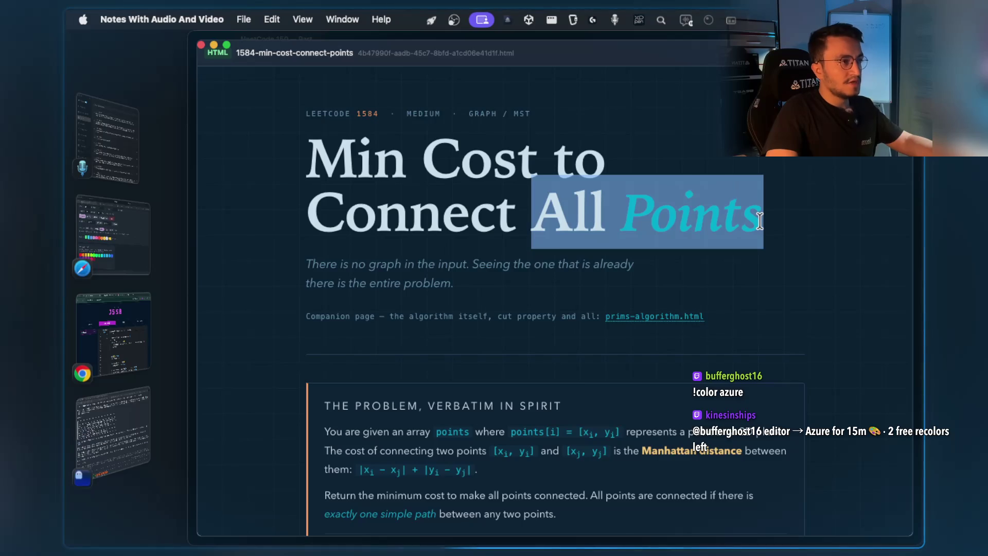
click(503, 243)
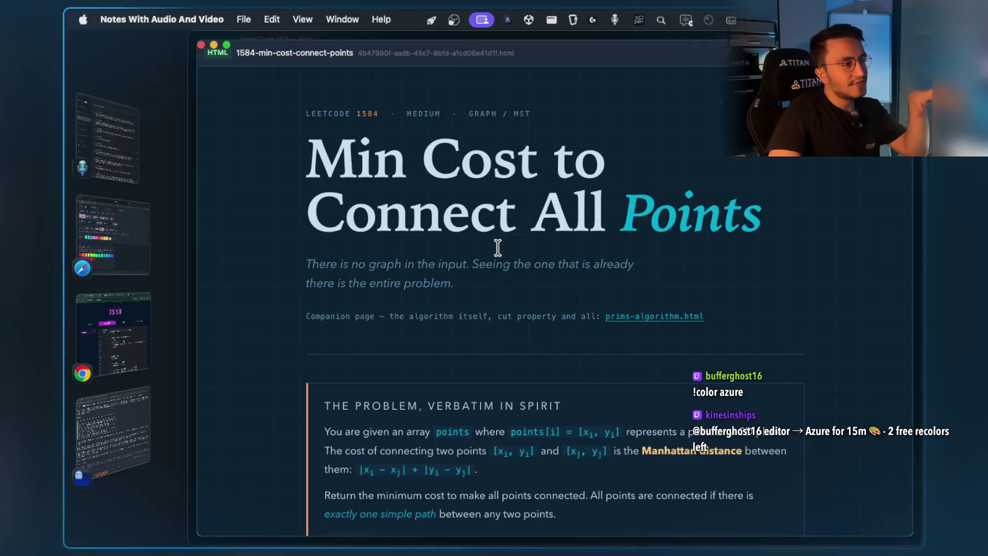
click(227, 45)
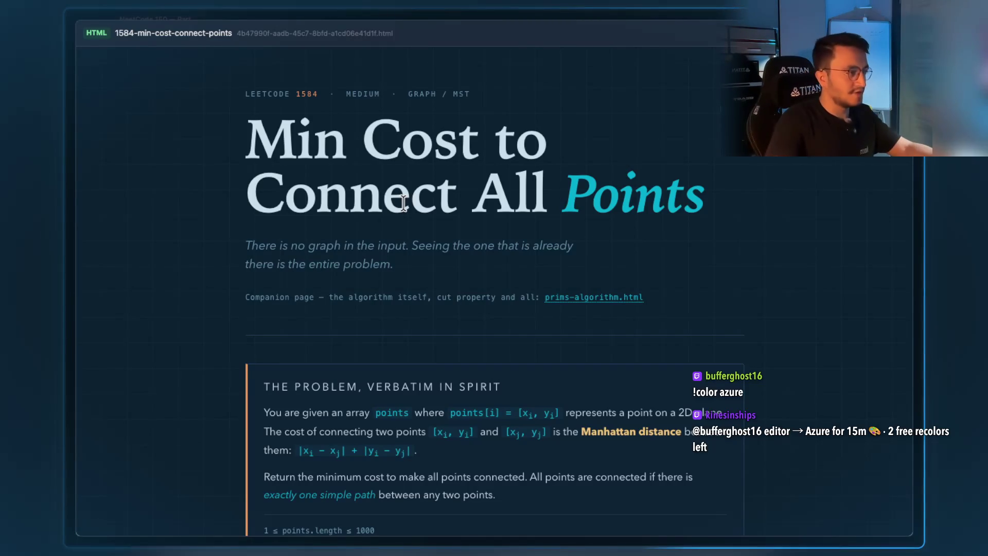
Highlight the page title and the subtitle sentence 'There is no graph in the input.'.
scroll(407, 273, down, 3)
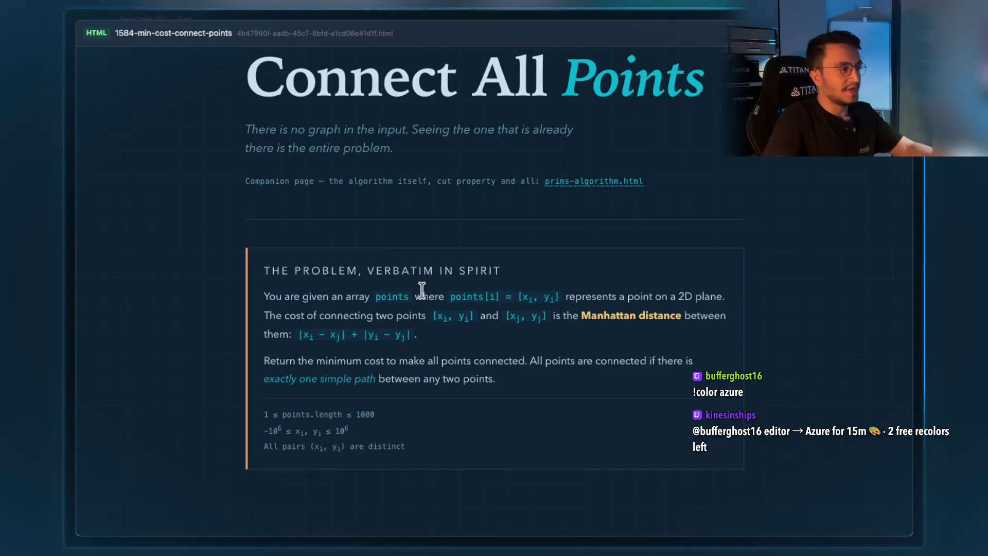
scroll(432, 278, up, 3)
mouse_move(695, 208)
mouse_down()
mouse_move(246, 170)
mouse_move(244, 142)
mouse_up()
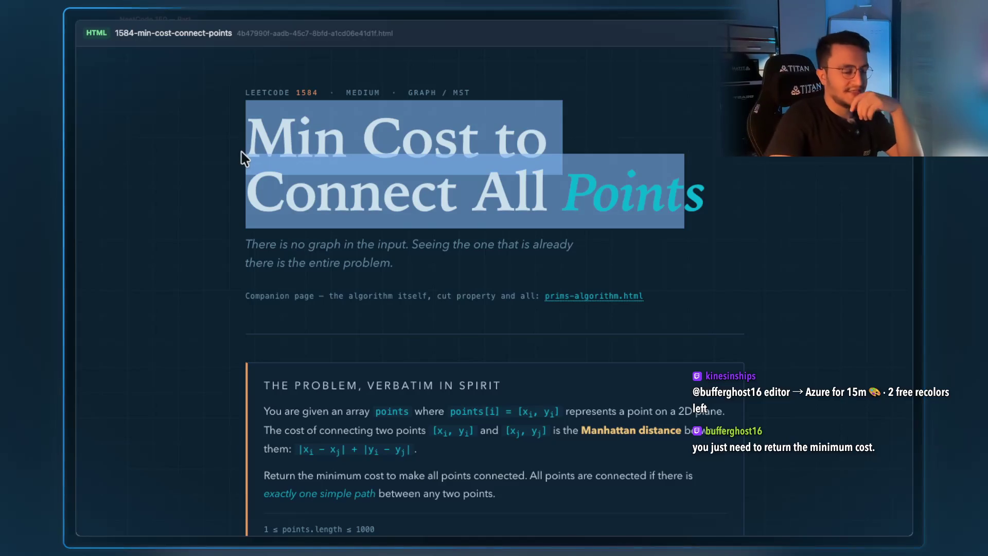
drag(285, 244, 461, 242)
click(423, 259)
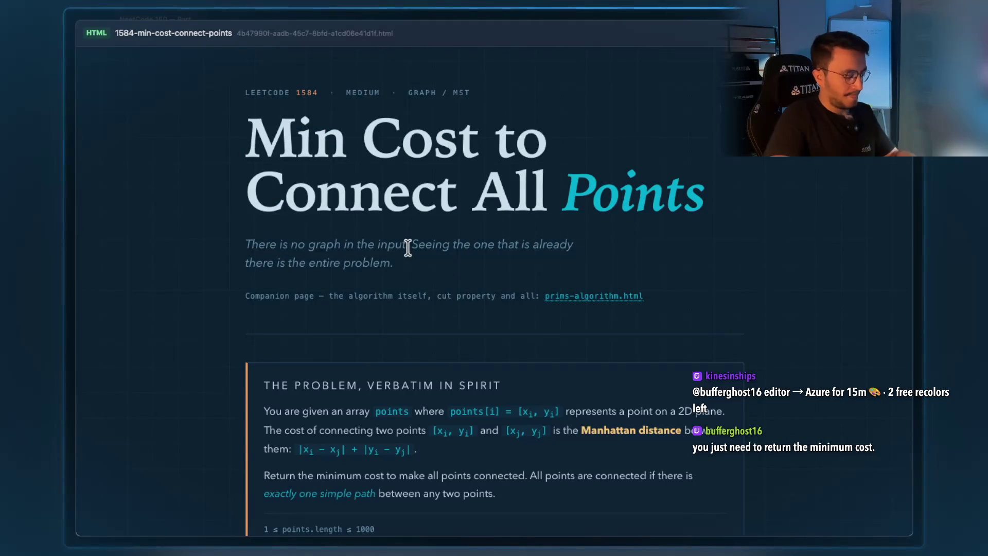
double_click(408, 245)
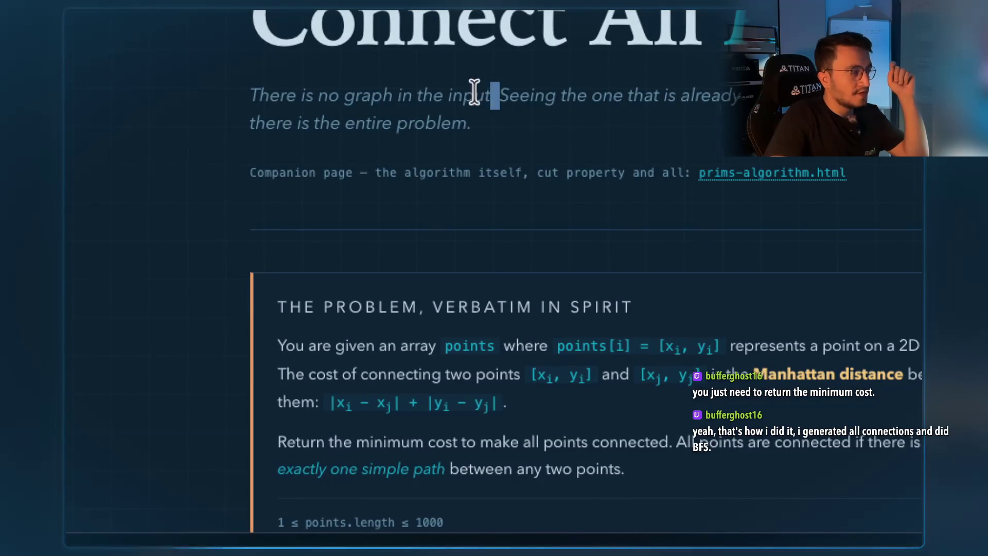
drag(474, 92, 258, 100)
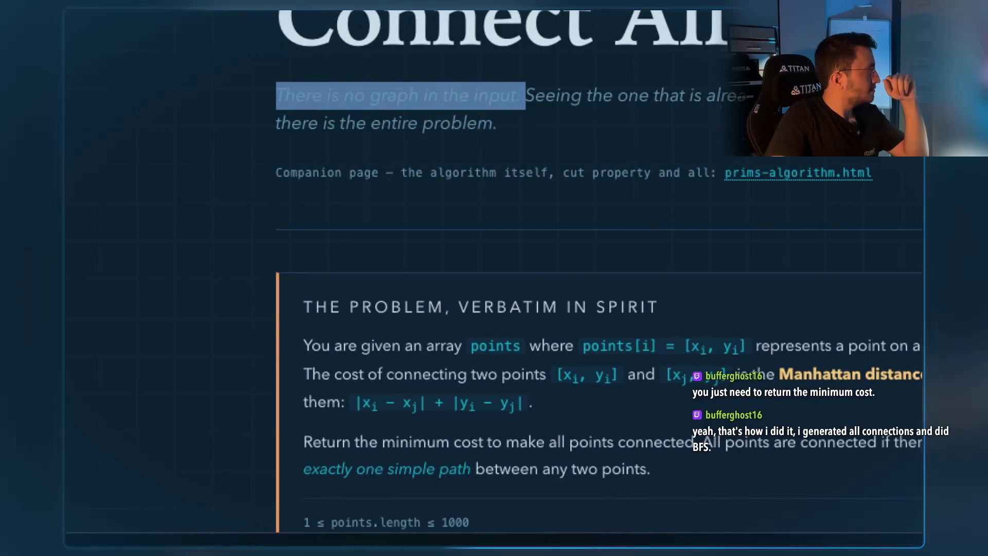
Scroll down to The Modeling Leap and highlight its opening quoted sentence.
key(alt+Tab)
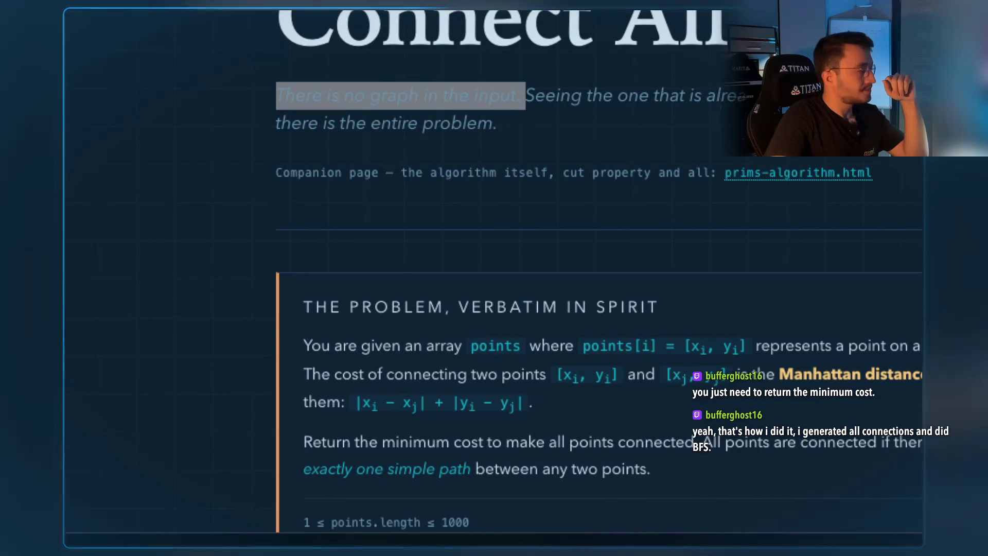
click(563, 129)
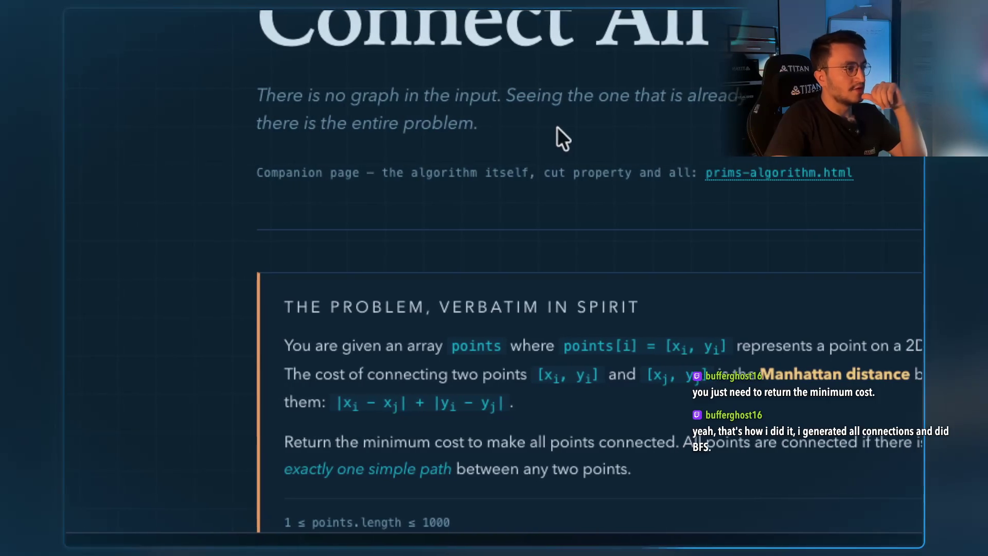
scroll(551, 129, down, 15)
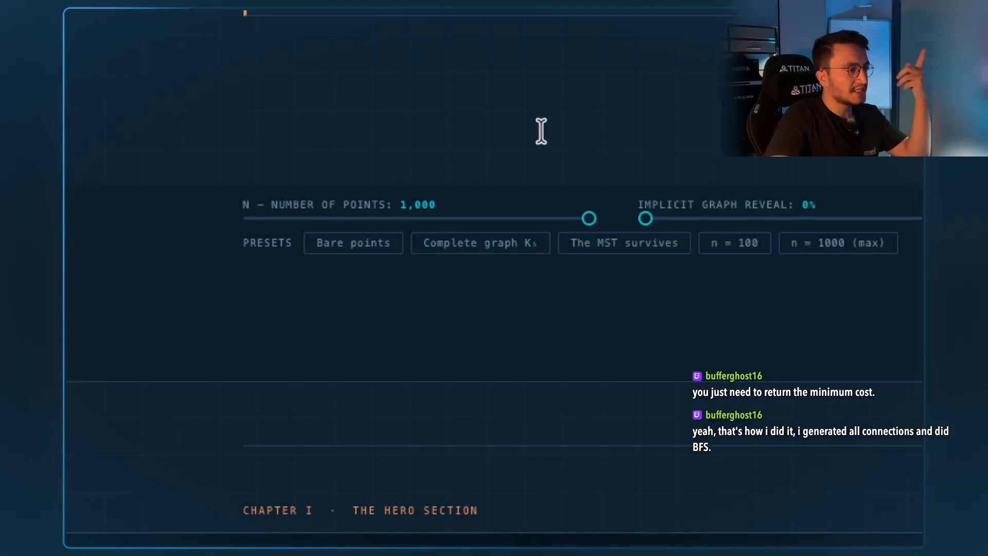
scroll(541, 131, down, 9)
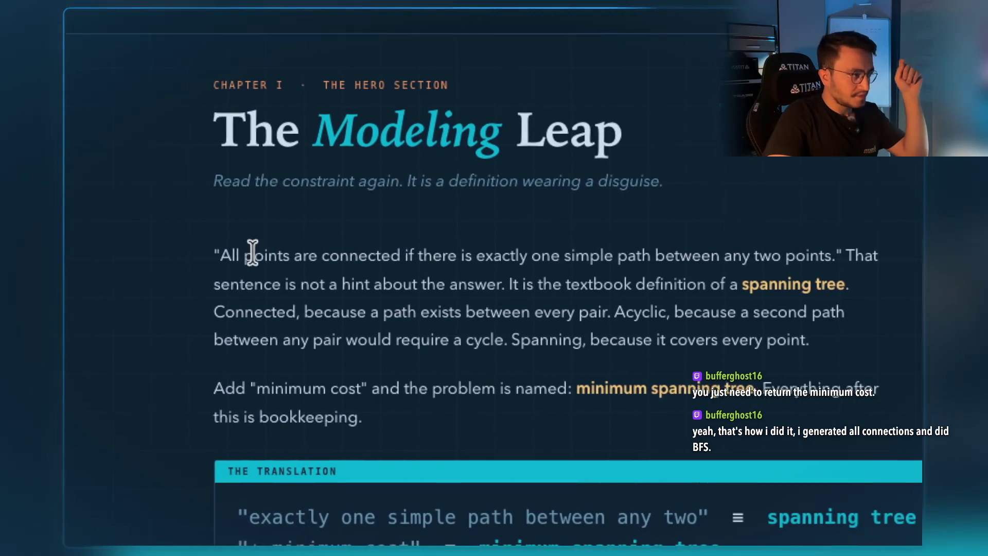
mouse_move(251, 255)
mouse_down()
mouse_move(387, 263)
mouse_move(474, 253)
mouse_move(618, 261)
mouse_move(655, 252)
mouse_move(604, 252)
mouse_up()
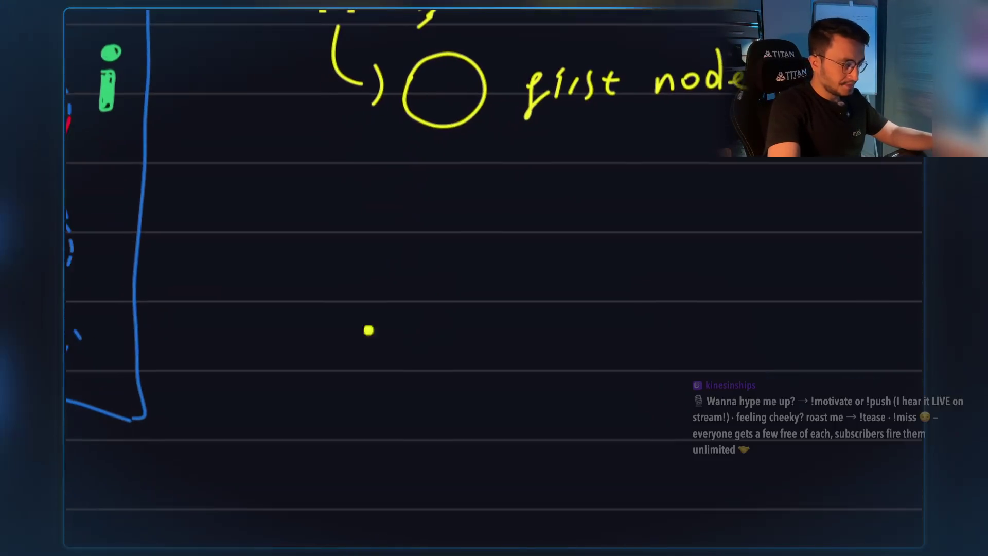
Draw five yellow node circles joined by edges, ending with the bottom node.
mouse_move(383, 334)
mouse_down()
mouse_move(375, 349)
mouse_move(519, 314)
mouse_up()
drag(550, 274, 545, 280)
mouse_move(571, 234)
mouse_down()
mouse_move(686, 195)
mouse_move(674, 186)
mouse_up()
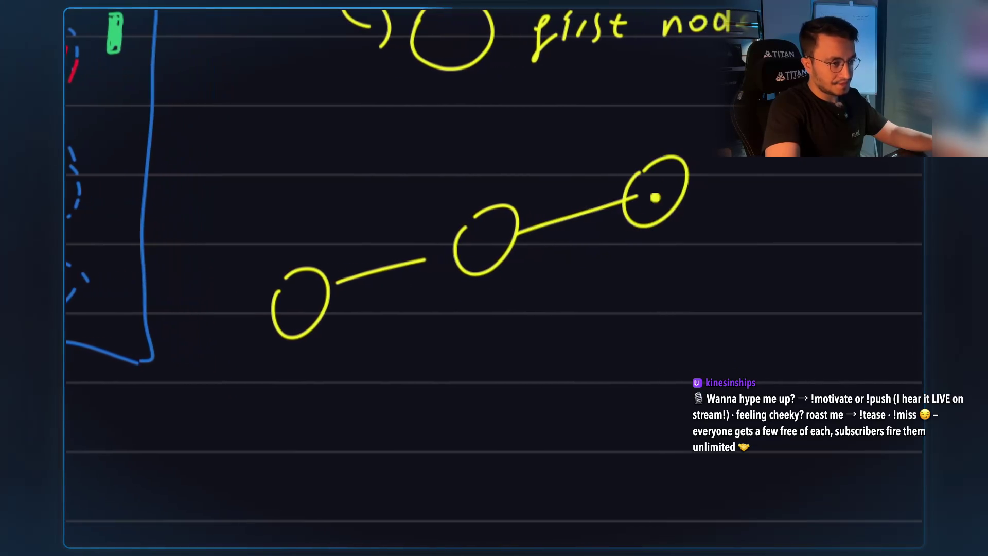
drag(378, 278, 502, 307)
mouse_move(518, 281)
mouse_down()
mouse_move(496, 353)
mouse_move(500, 291)
mouse_up()
drag(371, 297, 449, 445)
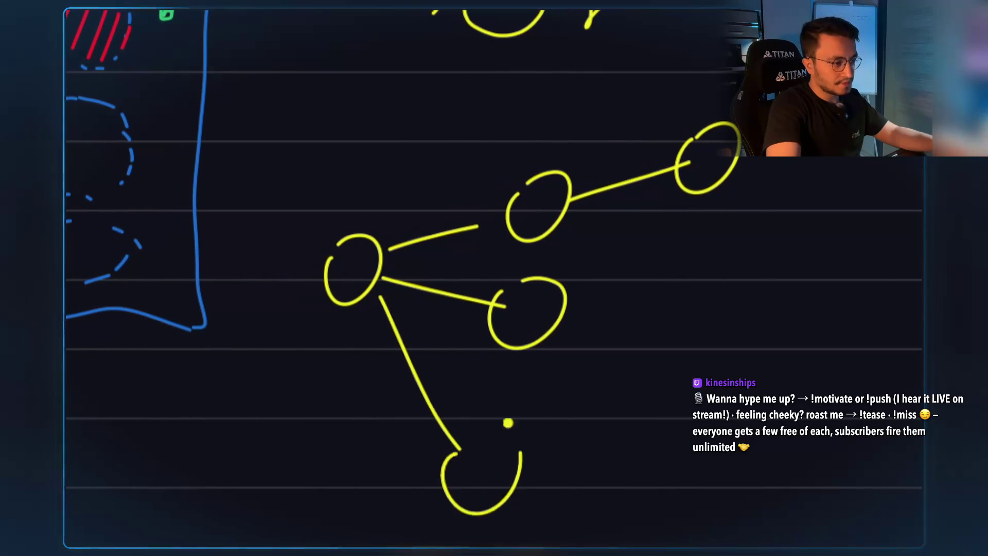
drag(508, 423, 488, 448)
Loop the edge to the bottom node in green and outline the edge toward the right node.
drag(394, 291, 431, 396)
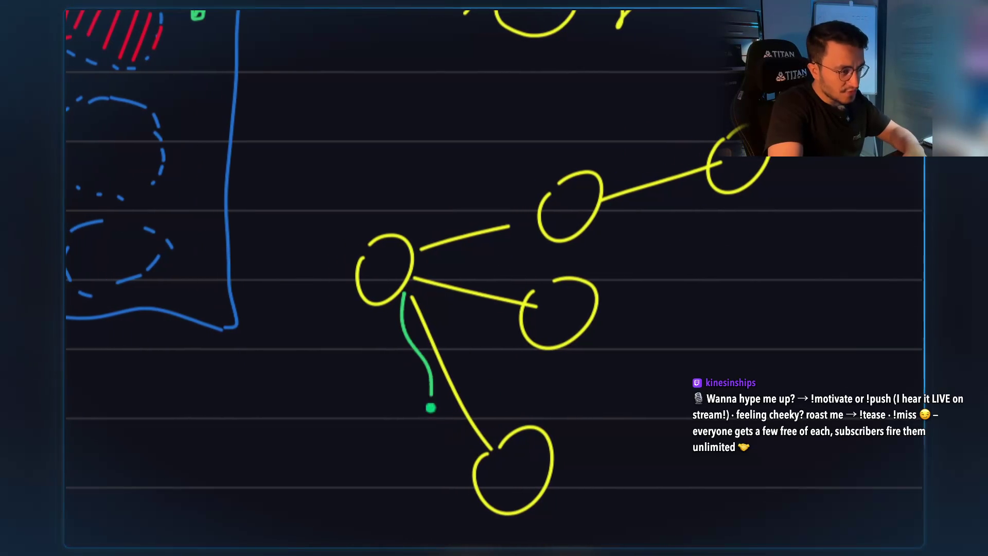
drag(455, 317, 407, 291)
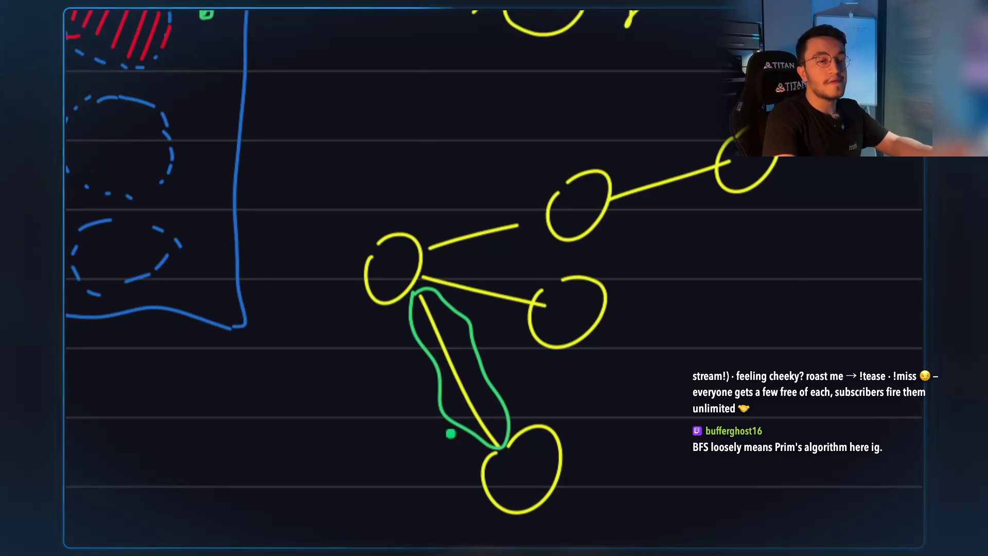
scroll(597, 327, right, 3)
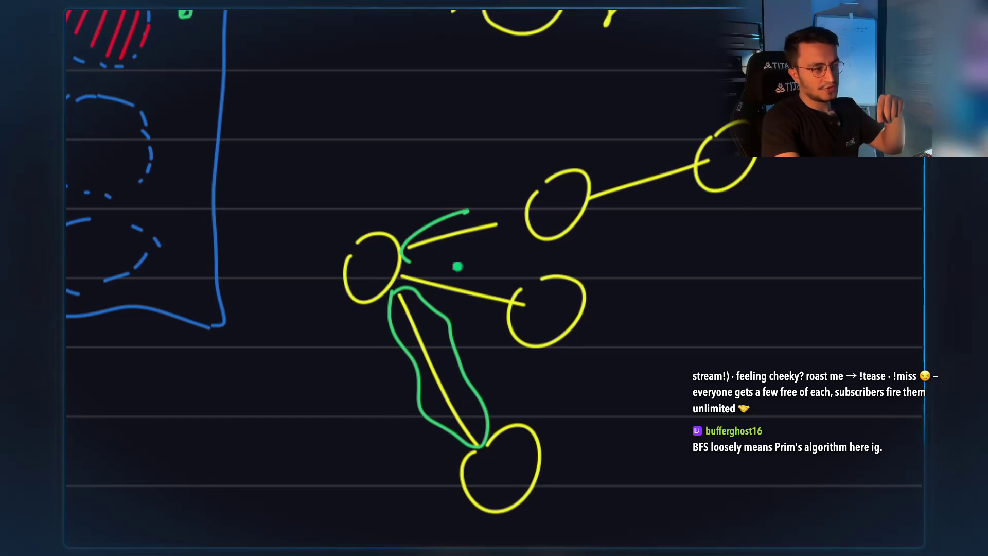
drag(544, 223, 428, 259)
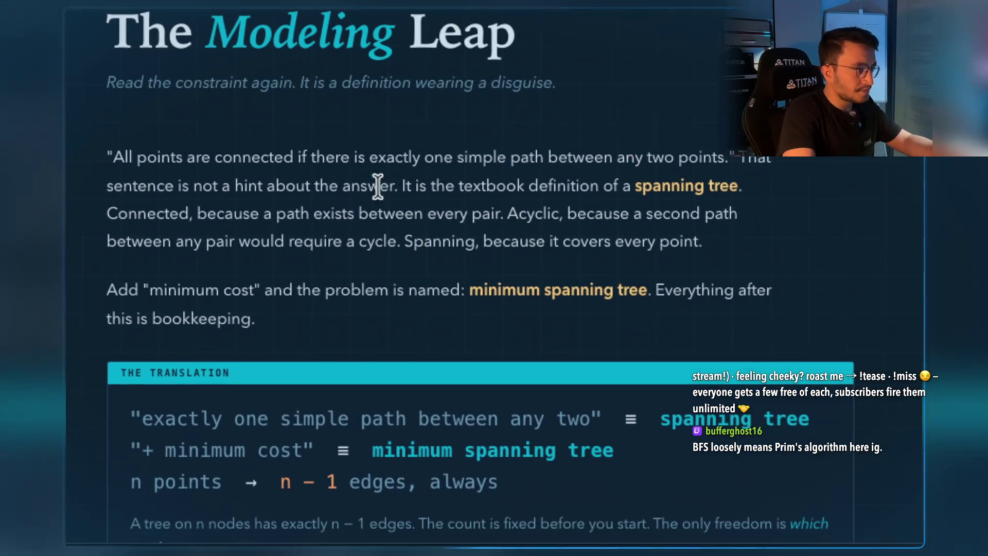
Highlight the quoted constraint phrases: 'exactly one simple path', 'every pair', 'any pair would require a cycle'.
drag(267, 158, 675, 157)
mouse_move(596, 154)
mouse_down()
mouse_move(296, 152)
mouse_move(355, 154)
mouse_move(404, 186)
mouse_move(458, 183)
mouse_up()
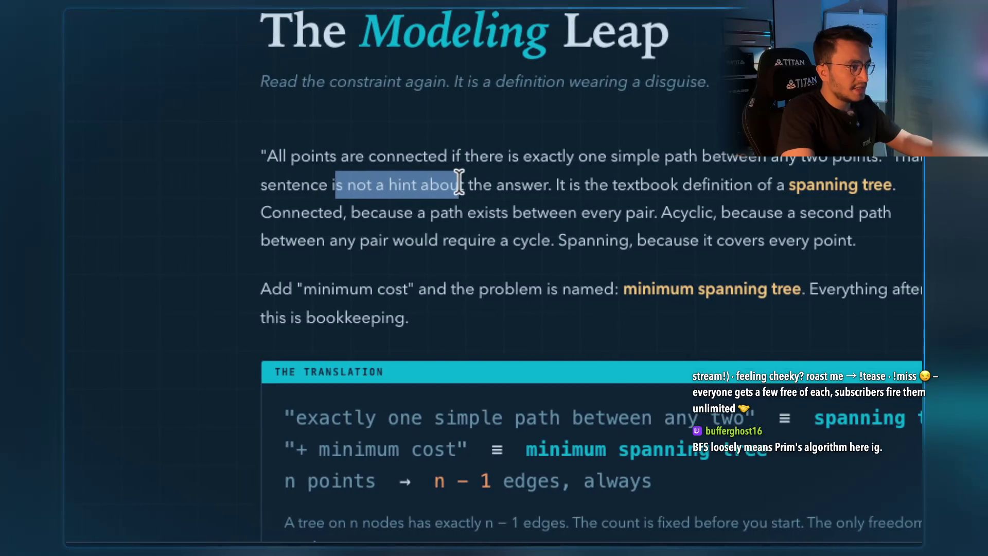
drag(535, 181, 543, 183)
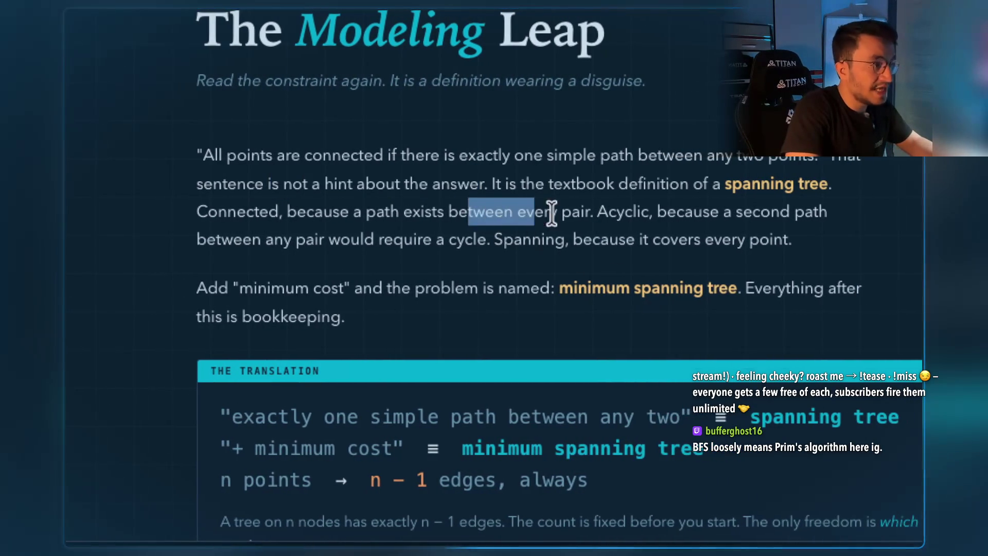
drag(578, 212, 508, 214)
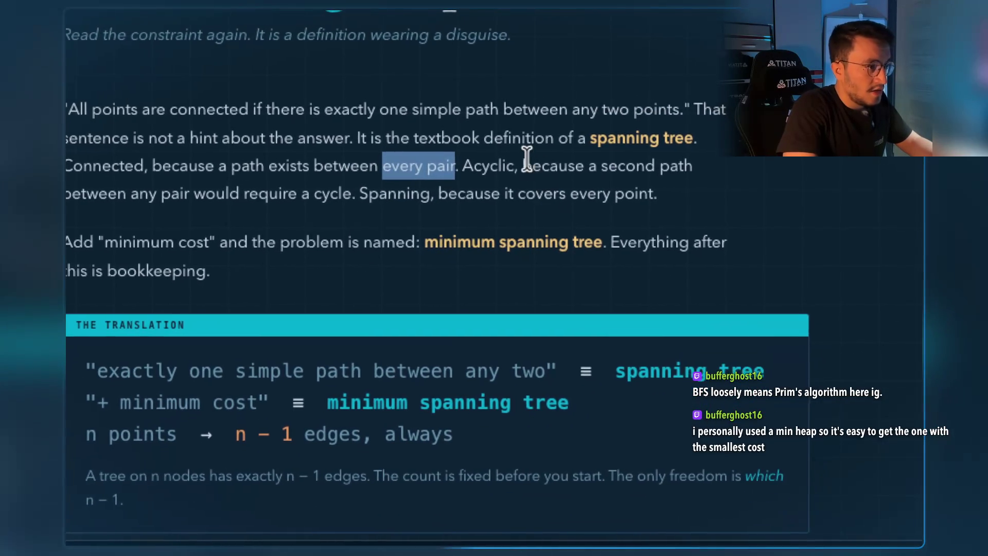
drag(293, 196, 457, 198)
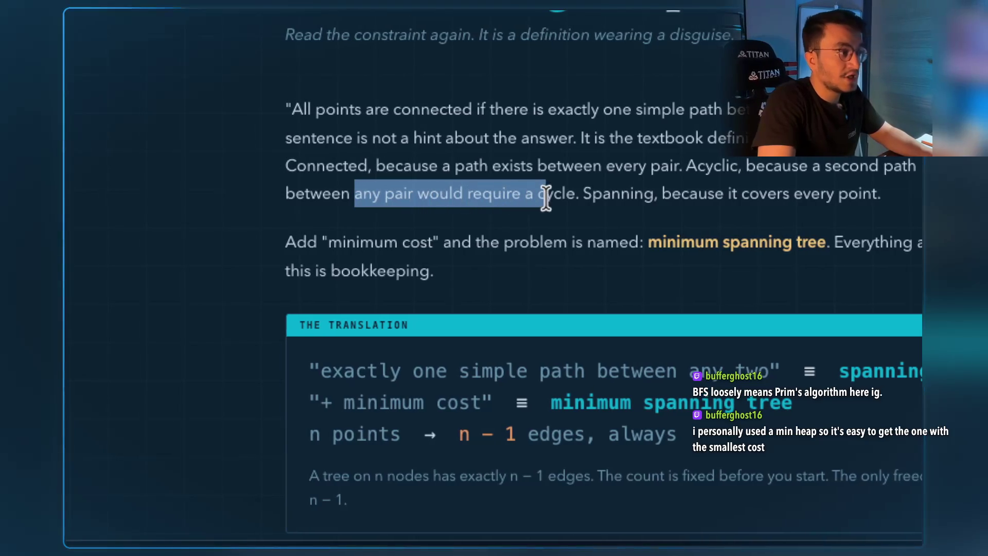
drag(545, 198, 563, 192)
drag(521, 161, 728, 164)
scroll(525, 191, down, 2)
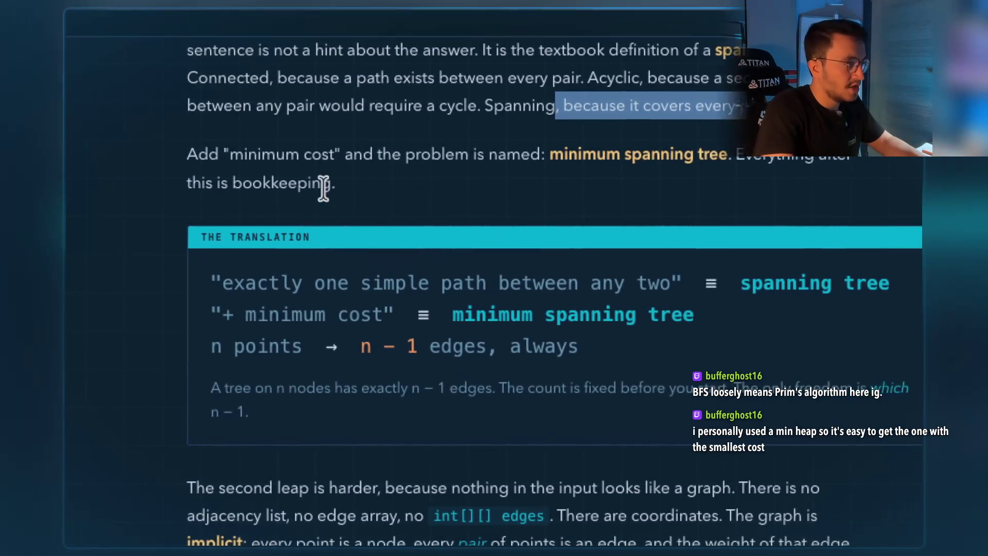
Highlight 'minimum spanning tree', 'one simple path between any two', 'n points' and 'n − 1 edges'.
drag(282, 150, 391, 150)
click(575, 136)
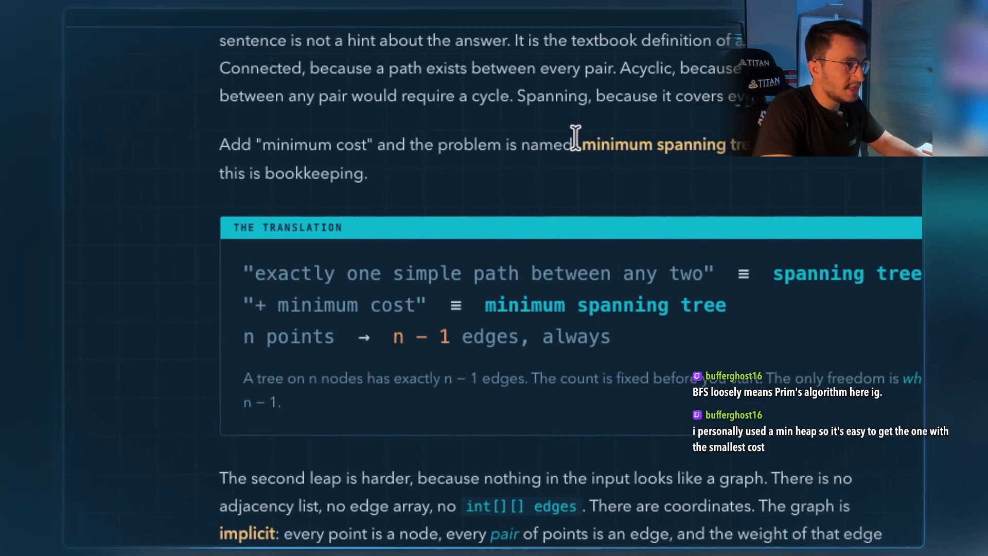
drag(575, 137, 761, 145)
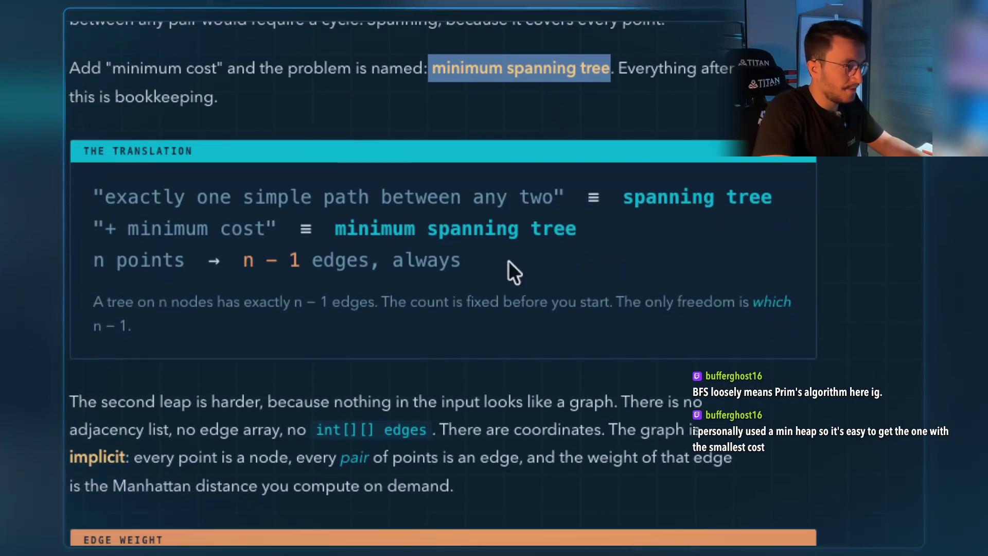
drag(246, 194, 544, 179)
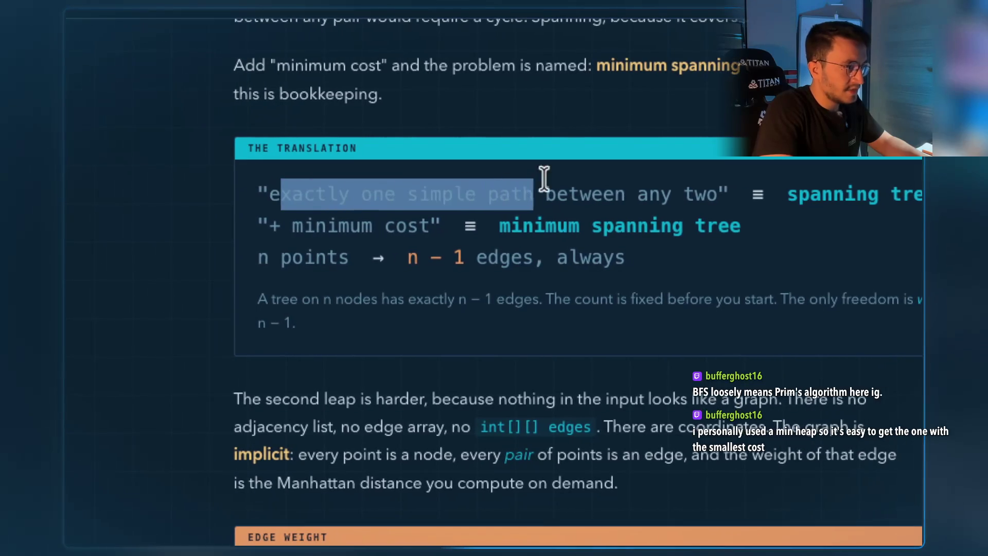
drag(643, 196, 546, 194)
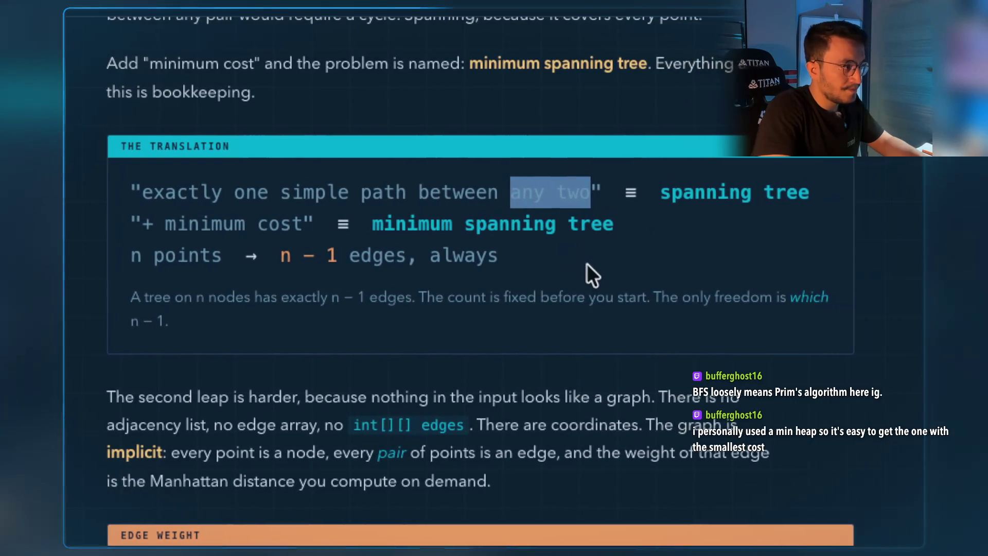
mouse_move(316, 192)
mouse_down()
mouse_move(627, 199)
mouse_move(587, 197)
mouse_up()
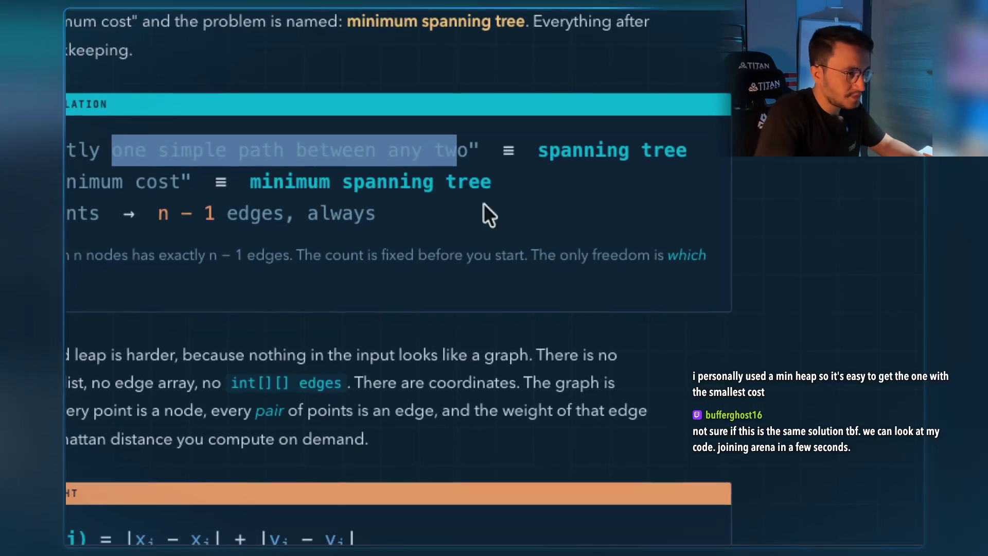
drag(571, 148, 679, 150)
drag(464, 181, 634, 181)
drag(335, 211, 279, 212)
drag(432, 214, 611, 211)
Scroll down to the coordinates-list quote, highlighting lines along the way.
scroll(585, 312, down, 5)
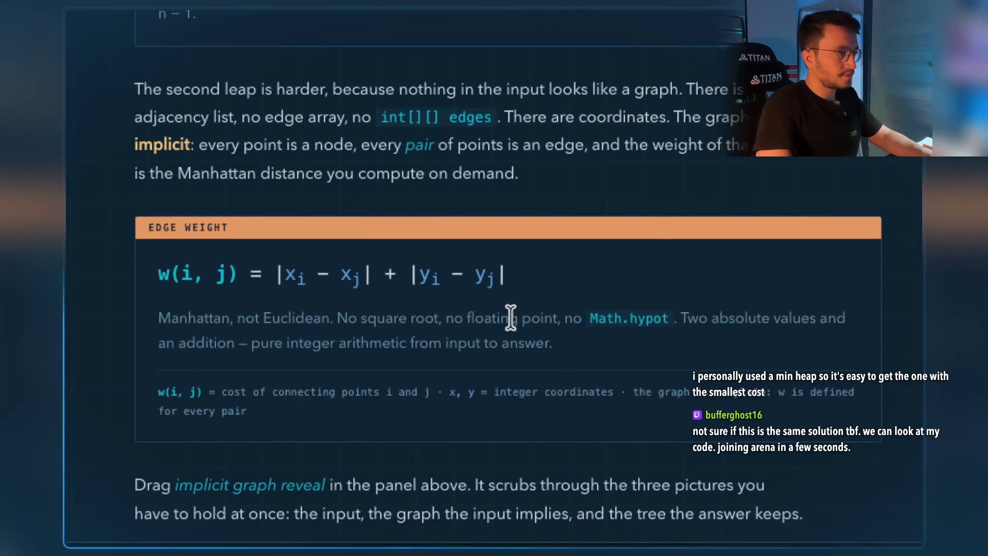
scroll(543, 304, down, 5)
scroll(539, 302, down, 5)
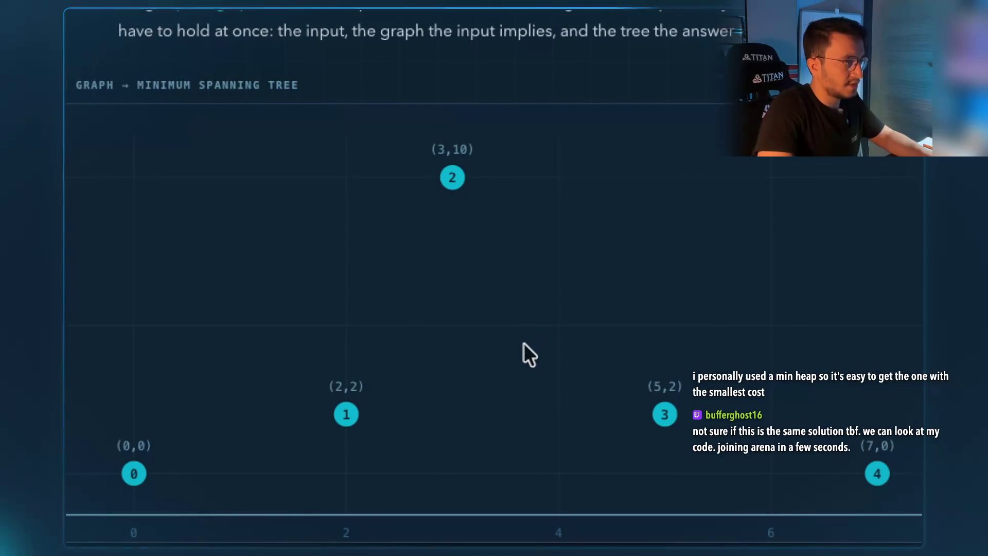
scroll(524, 343, down, 5)
scroll(523, 342, down, 4)
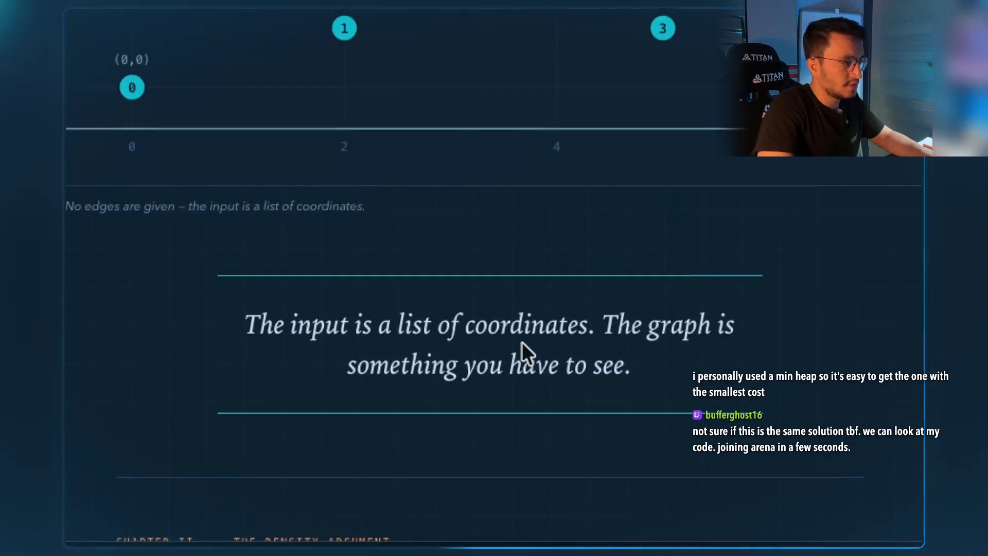
drag(414, 268, 573, 270)
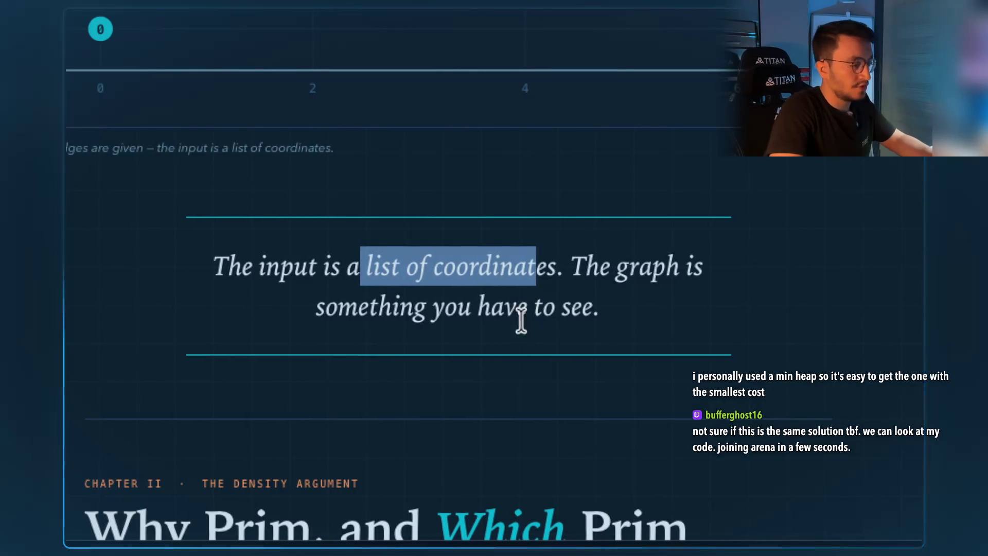
scroll(522, 321, down, 5)
mouse_move(391, 266)
mouse_down()
mouse_move(650, 293)
mouse_move(350, 248)
mouse_move(273, 260)
mouse_up()
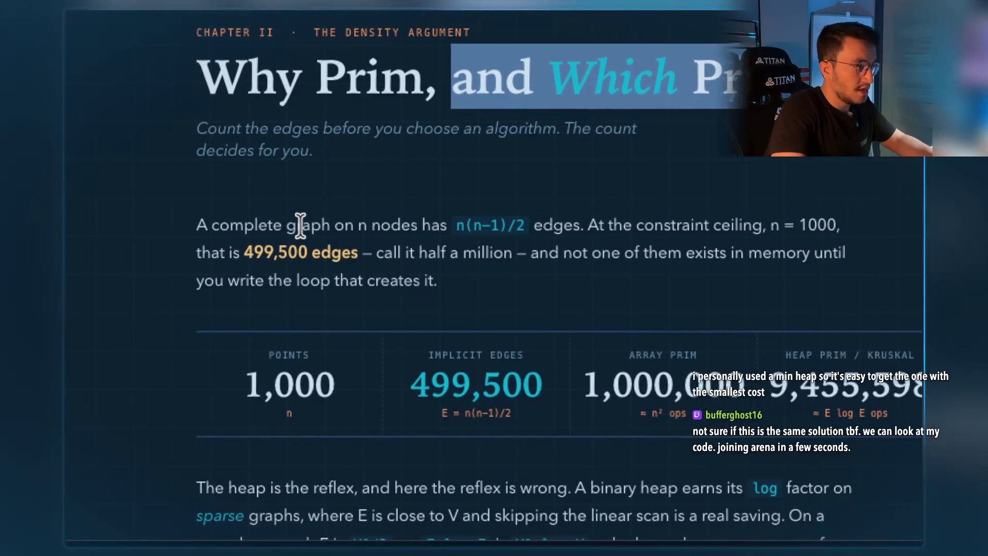
Highlight 'graph on n nodes', the n(n−1)/2 edges formula and the constraint ceiling value.
mouse_move(326, 225)
mouse_down()
mouse_move(461, 216)
mouse_move(425, 215)
mouse_up()
click(580, 227)
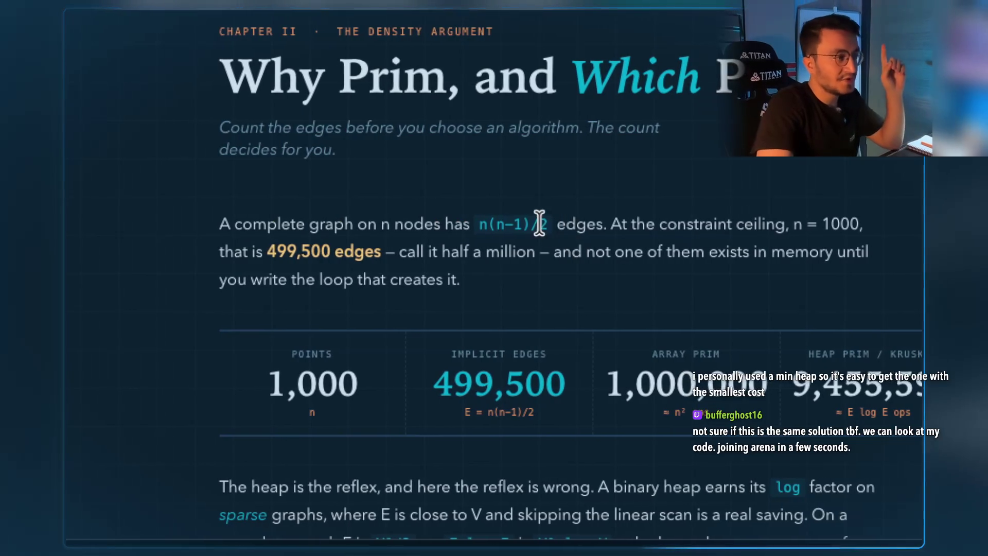
drag(540, 223, 499, 223)
drag(578, 223, 480, 204)
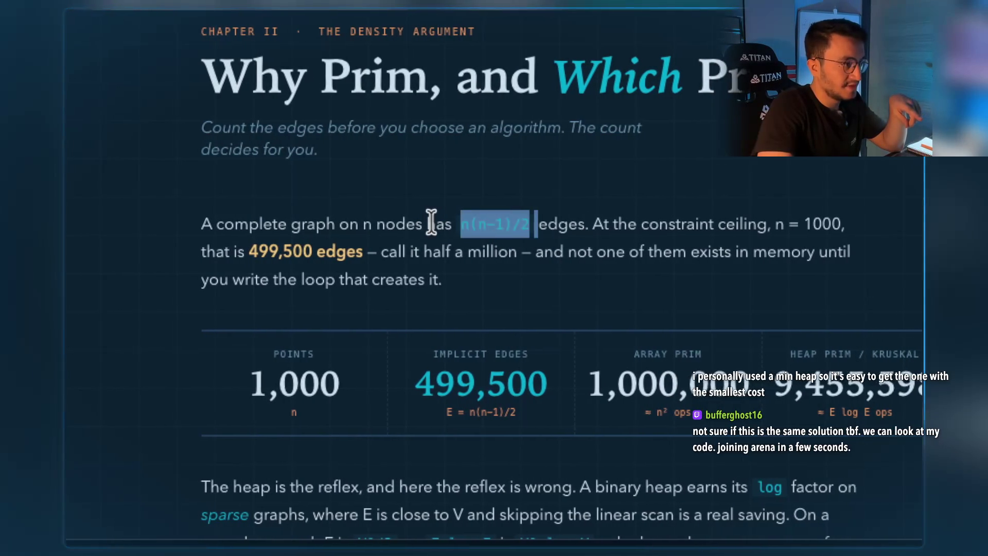
double_click(407, 223)
drag(585, 223, 704, 223)
drag(107, 197, 221, 197)
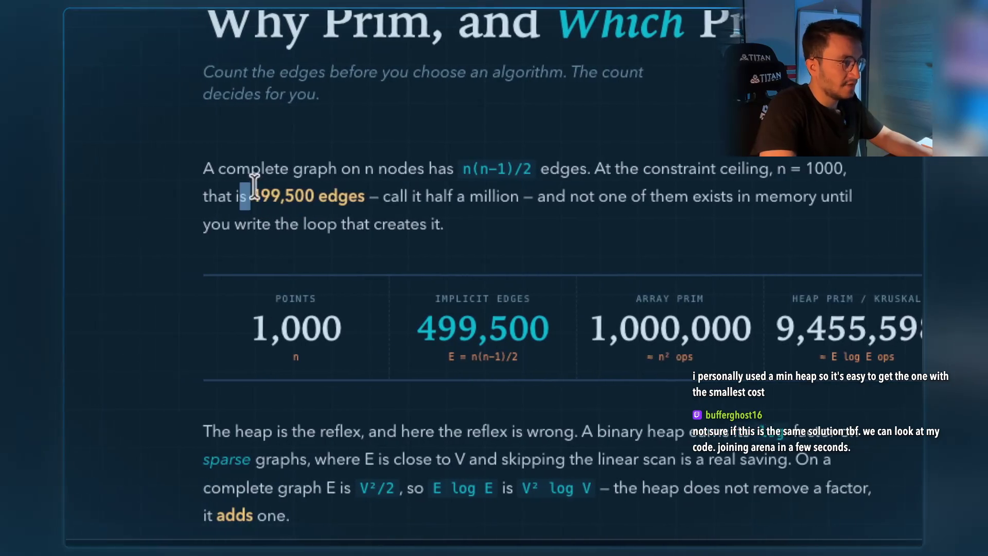
Highlight Kruskal + union-find, Lazy Prim, min-heap and Eager Prim in the comparison table.
scroll(571, 308, down, 5)
scroll(548, 312, down, 1)
mouse_move(250, 172)
mouse_down()
mouse_move(301, 177)
mouse_move(288, 199)
mouse_move(350, 227)
mouse_up()
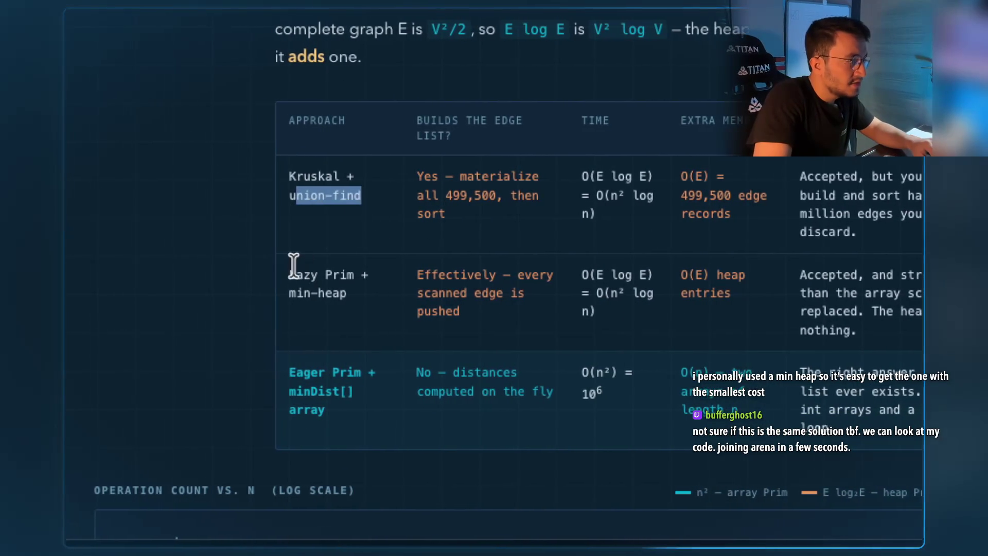
drag(290, 268, 346, 270)
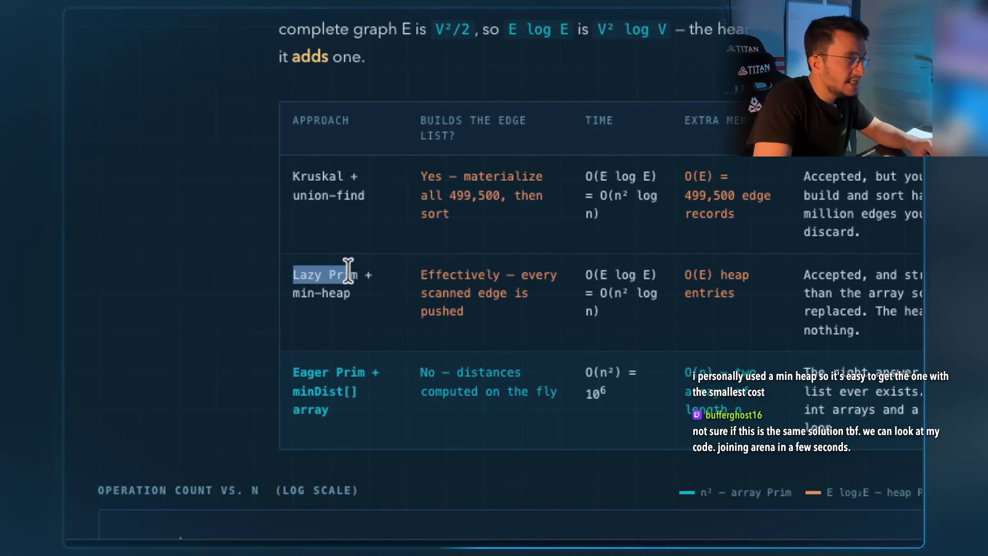
drag(302, 293, 356, 293)
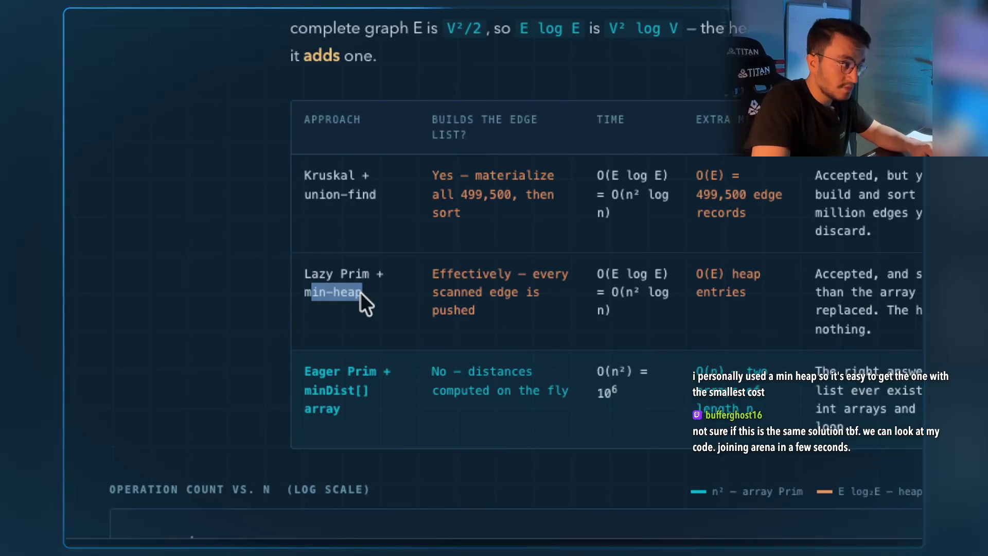
drag(310, 370, 388, 365)
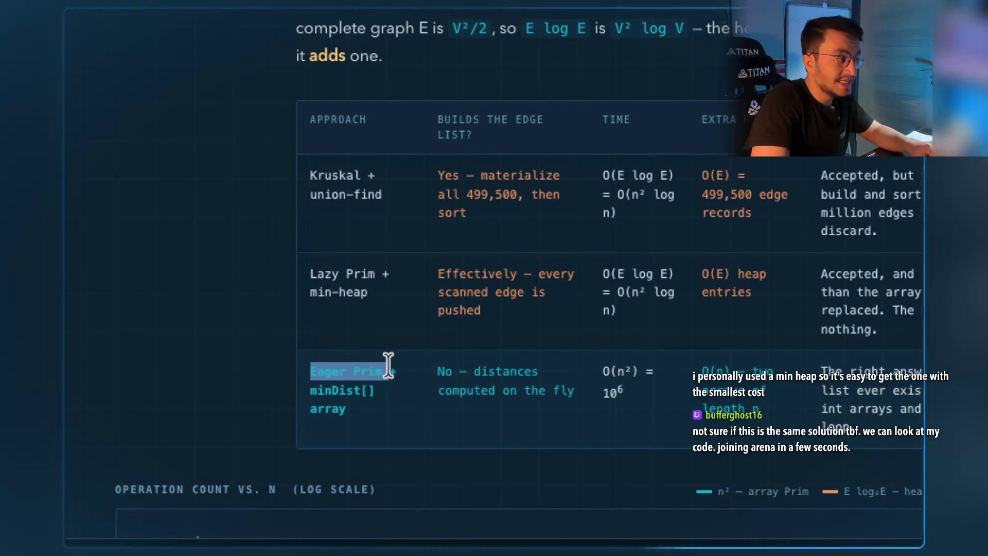
Highlight 'Dense graph' in the decision rule, then scroll back up toward the notes section.
scroll(399, 309, down, 3)
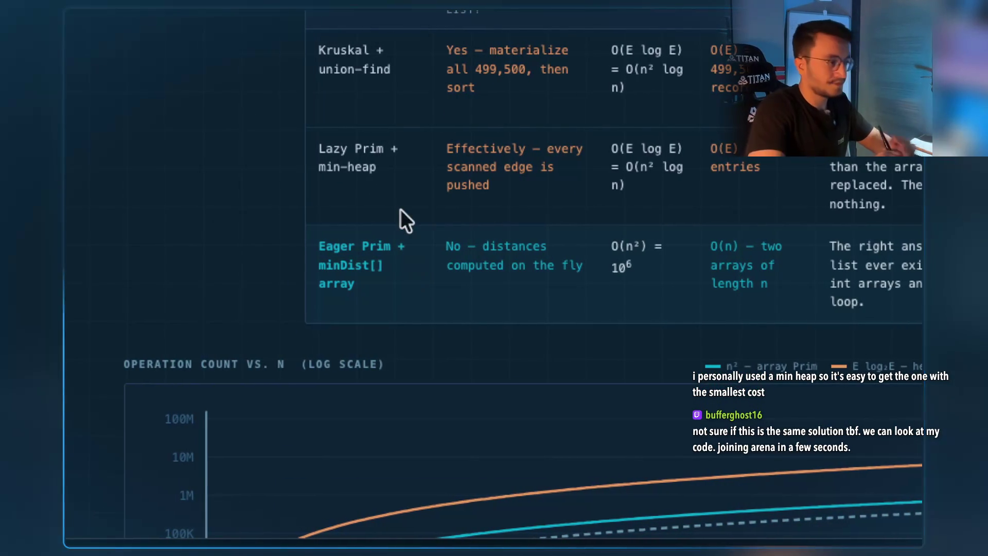
scroll(360, 62, up, 1)
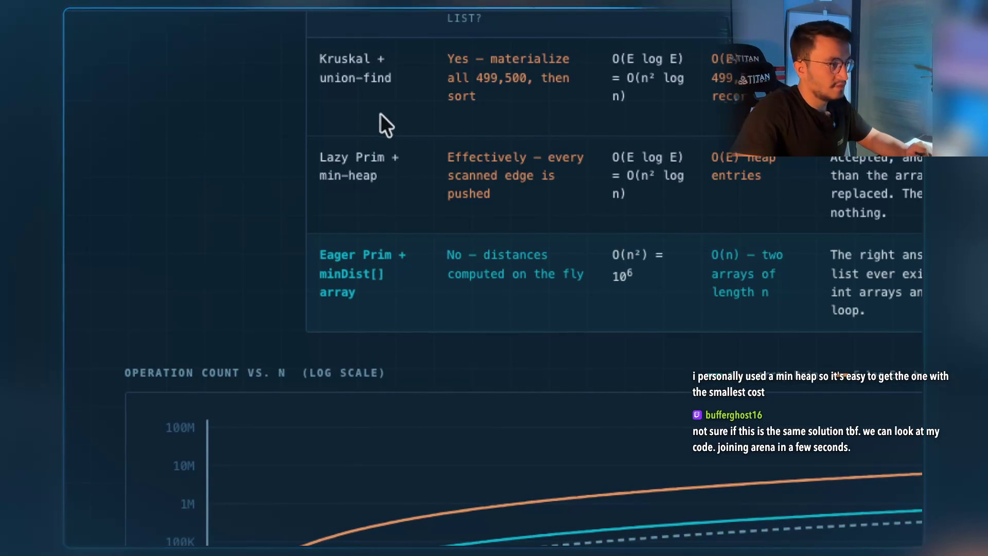
scroll(381, 111, up, 1)
scroll(383, 243, up, 1)
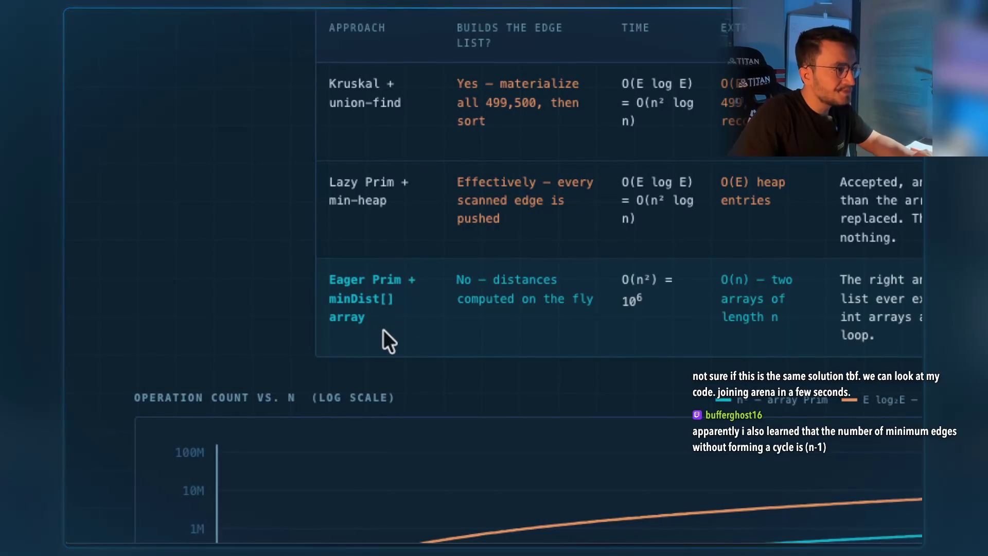
scroll(622, 289, down, 5)
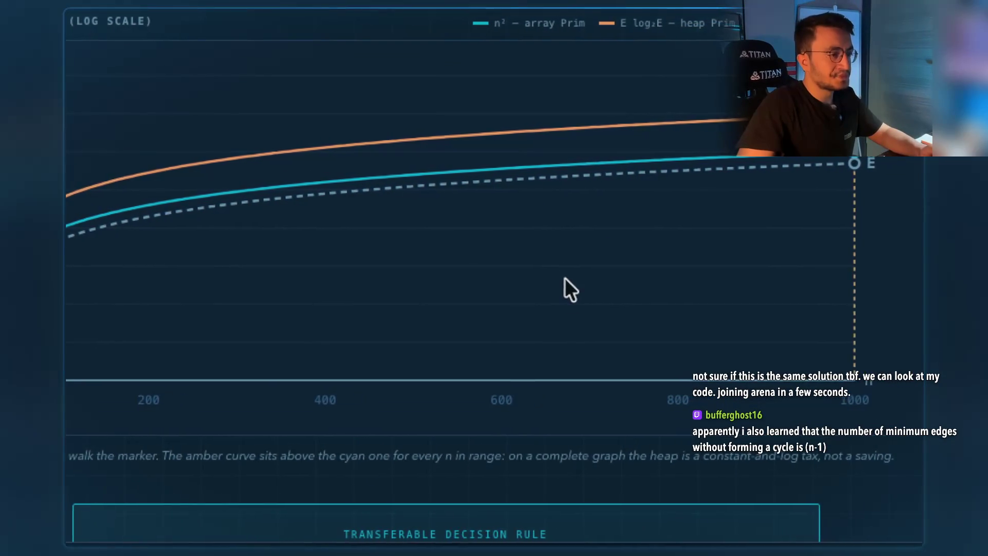
scroll(564, 281, down, 5)
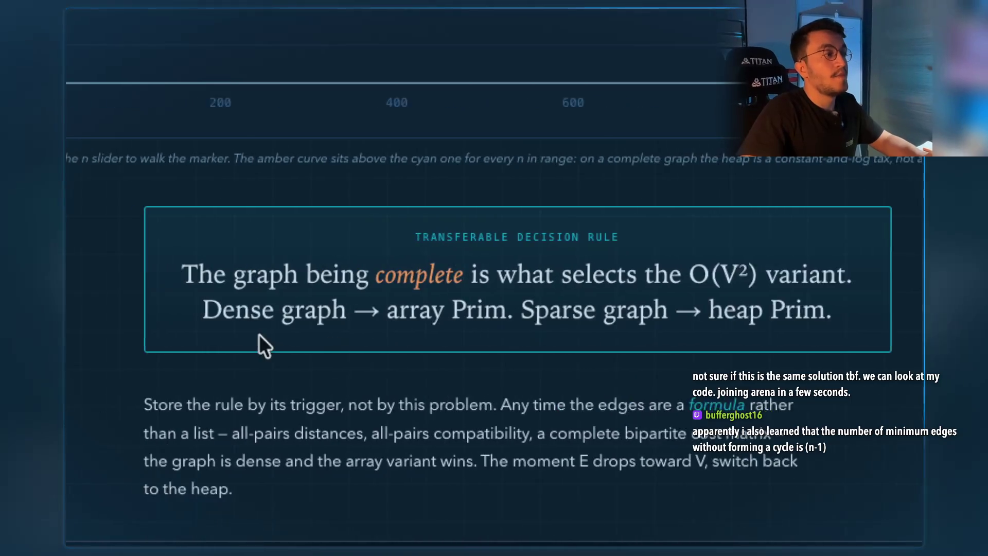
drag(301, 304, 446, 302)
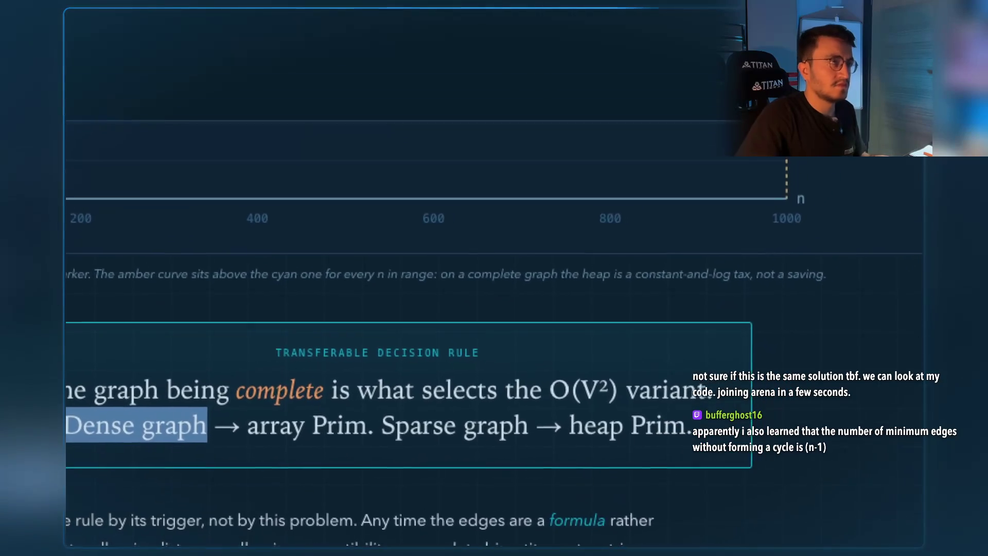
scroll(584, 231, up, 15)
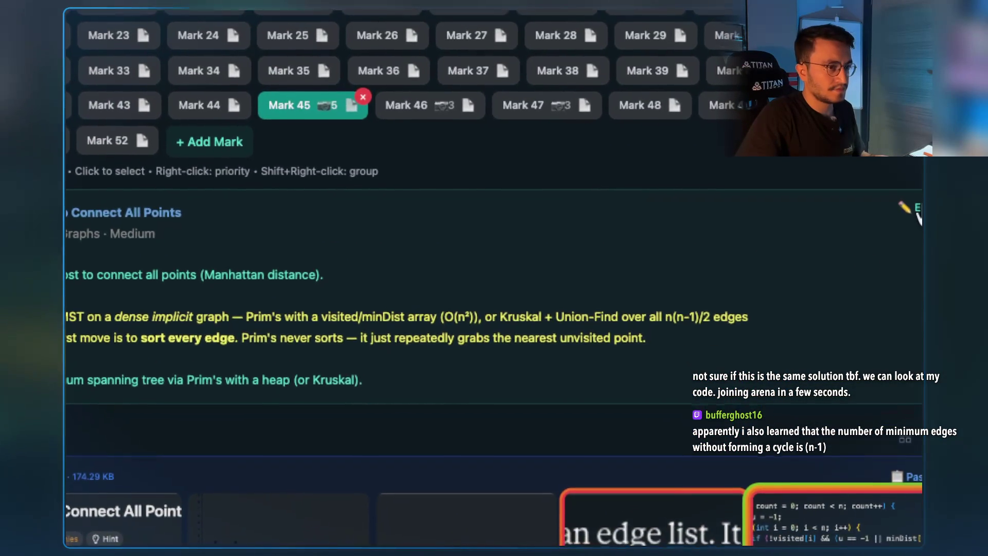
Save a sparse-versus-dense graph line in the description and reopen the 1584-min-cost-connect-points page.
click(908, 217)
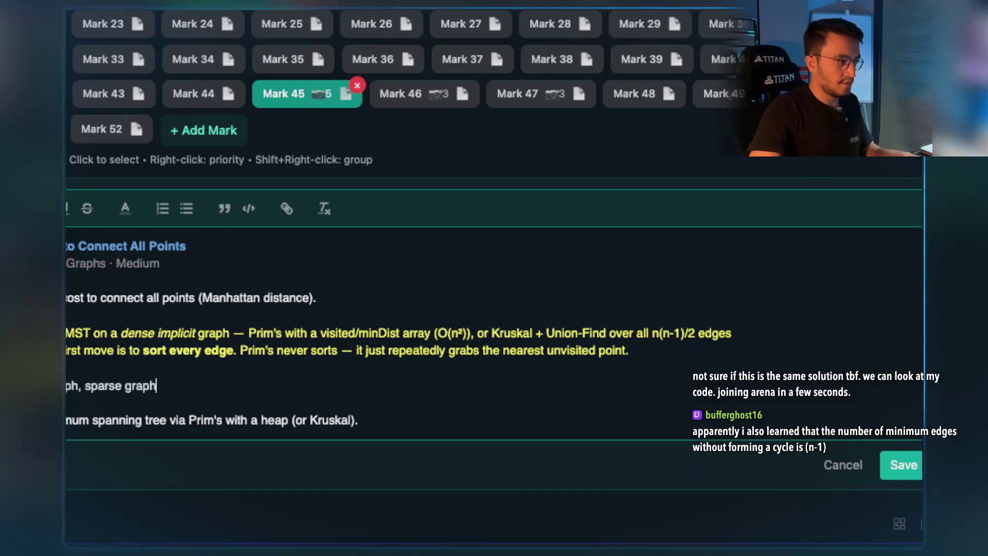
click(900, 463)
scroll(474, 311, down, 15)
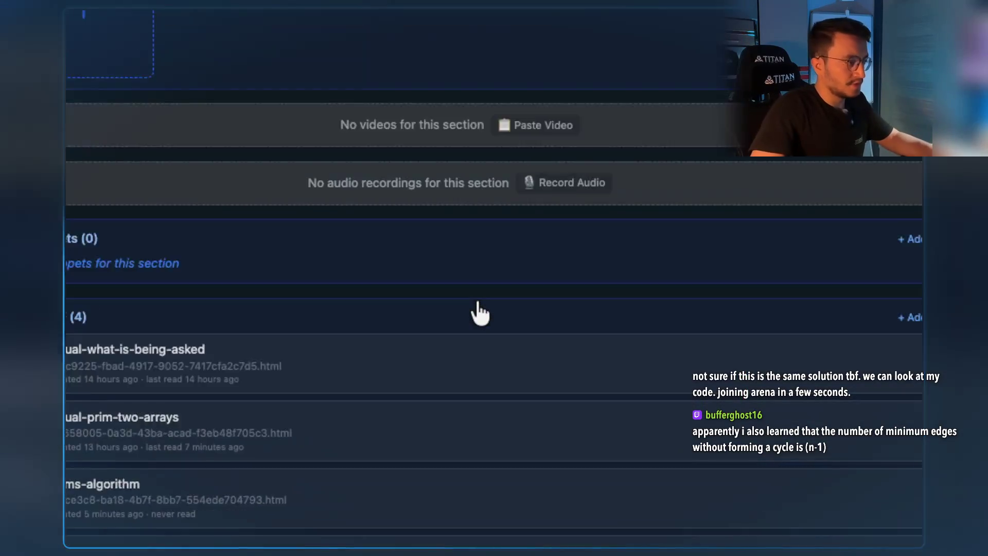
click(345, 314)
scroll(561, 265, down, 15)
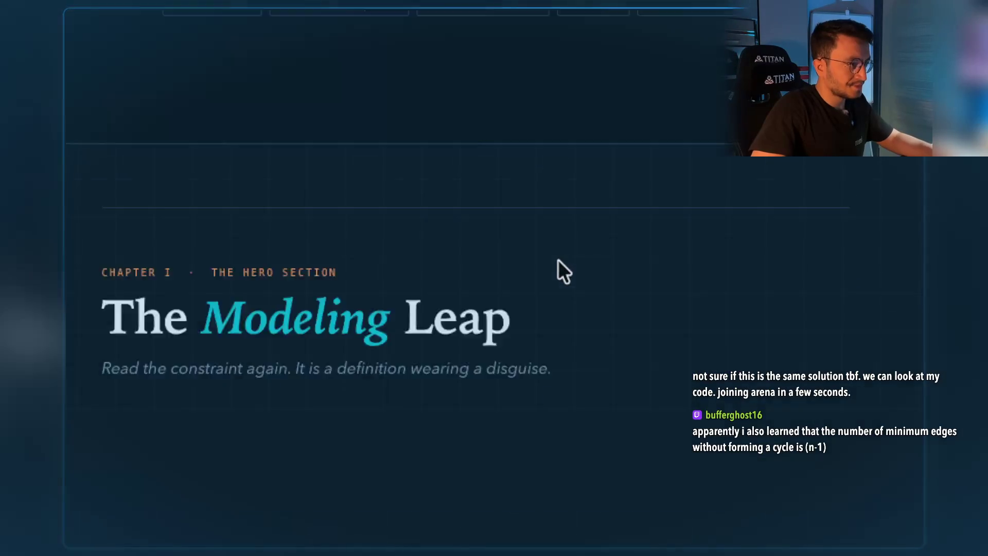
scroll(546, 259, down, 15)
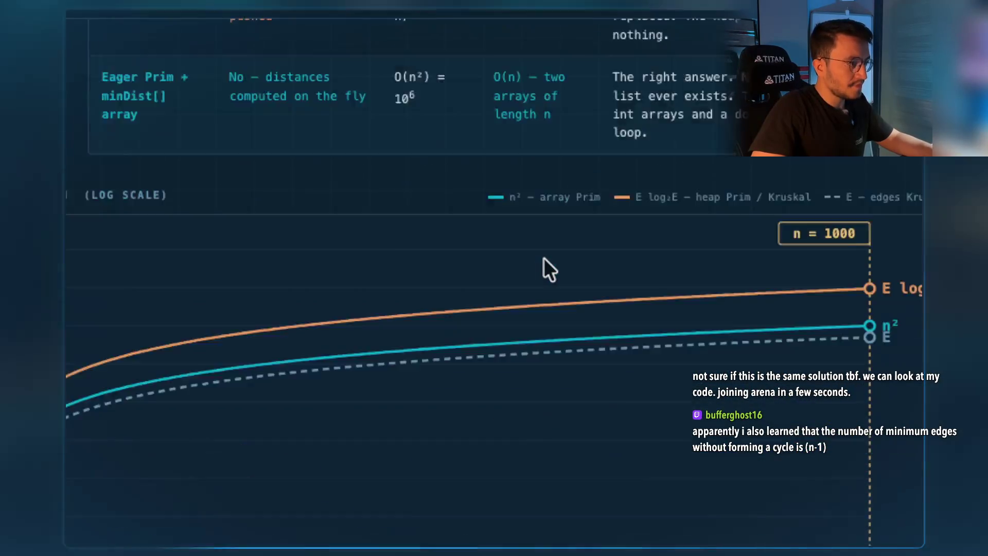
scroll(539, 256, down, 2)
drag(381, 229, 588, 209)
scroll(349, 267, down, 2)
scroll(315, 194, left, 3)
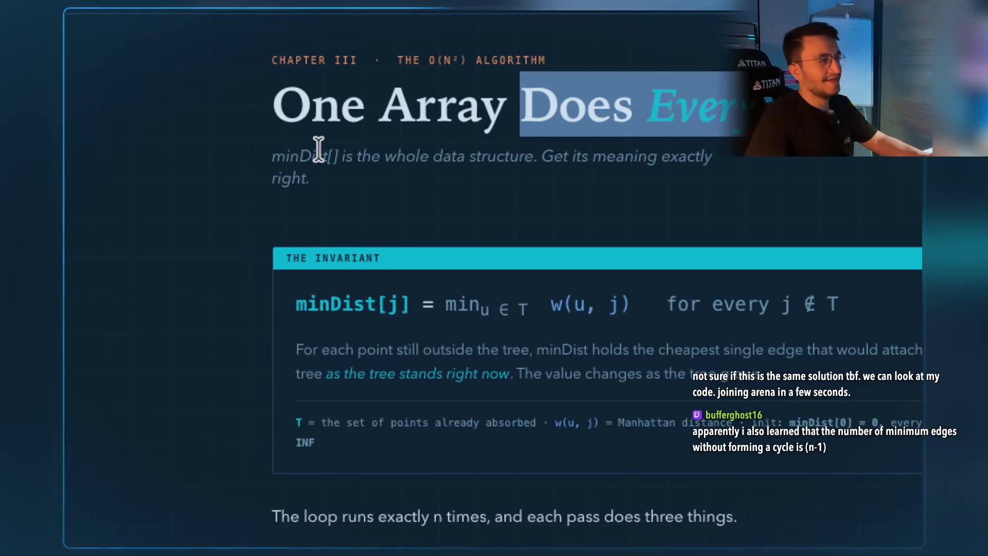
scroll(325, 140, left, 1)
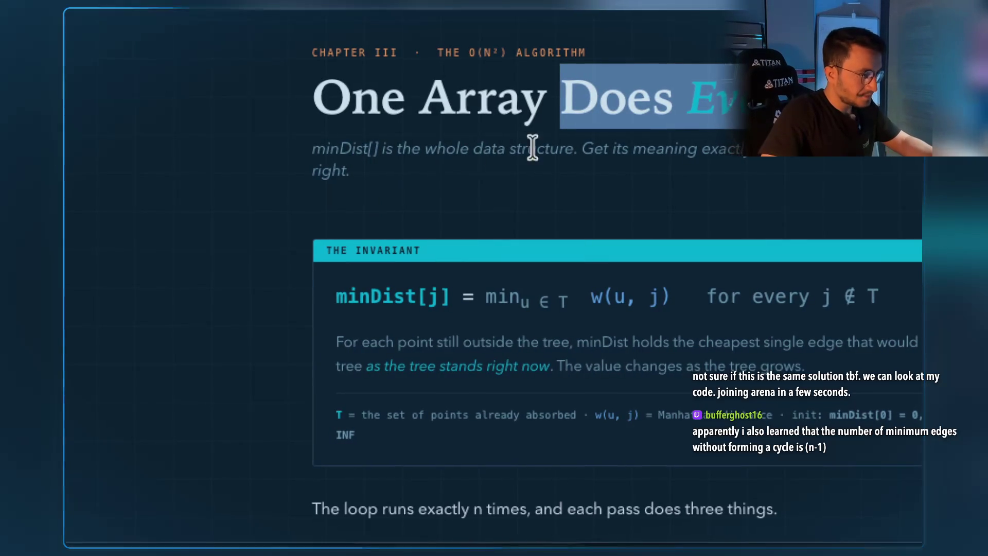
click(528, 148)
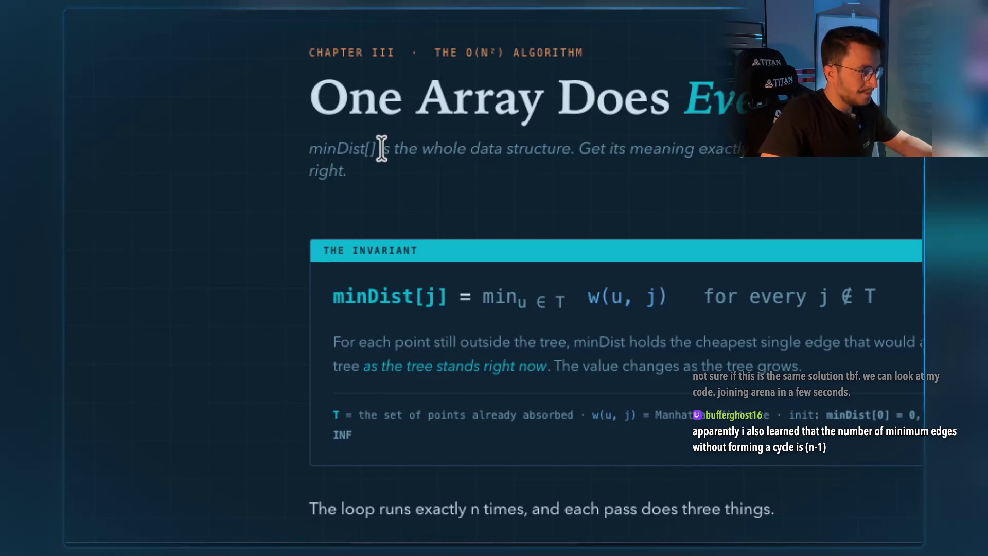
mouse_move(424, 148)
mouse_down()
mouse_move(563, 146)
mouse_move(551, 146)
mouse_up()
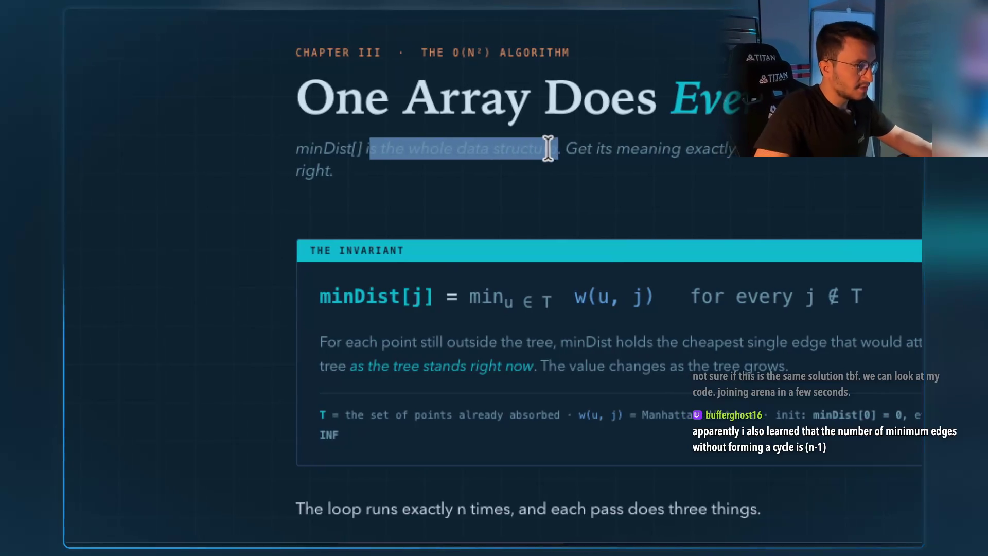
click(529, 179)
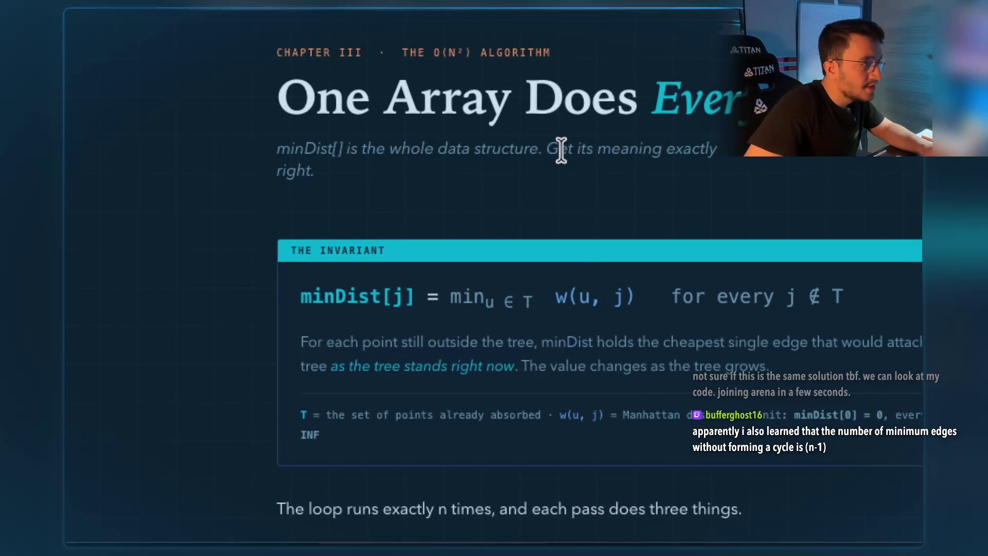
mouse_move(541, 149)
mouse_down()
mouse_move(640, 150)
mouse_move(624, 169)
mouse_up()
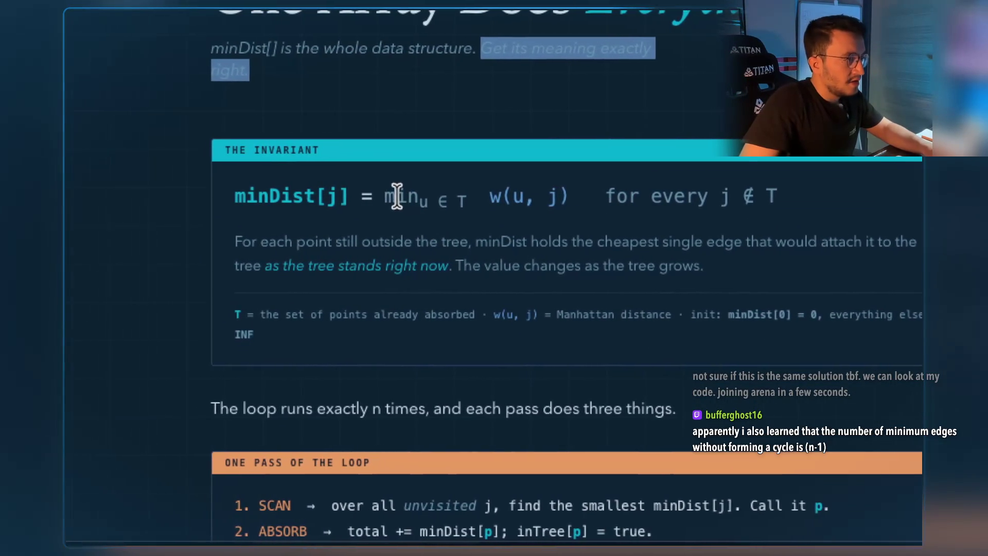
click(454, 199)
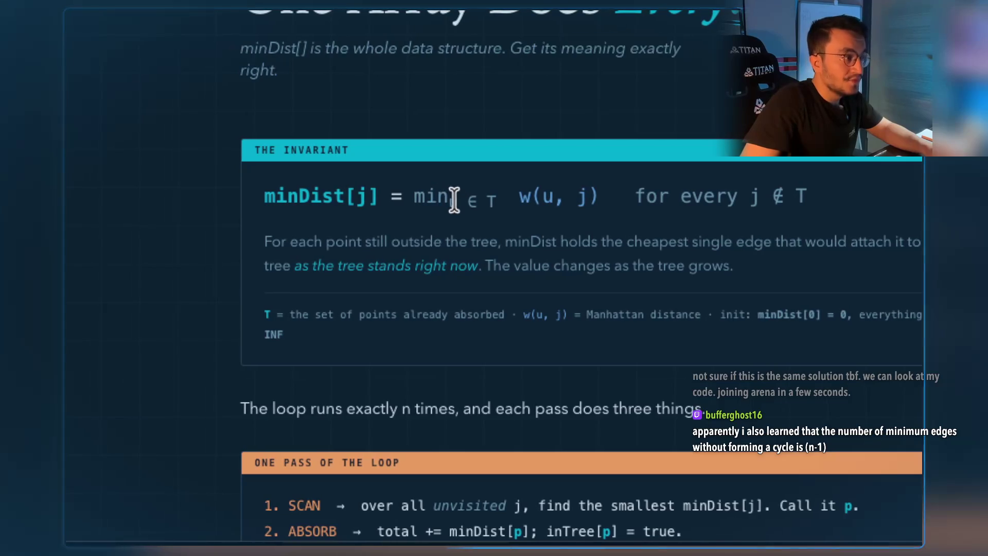
click(447, 220)
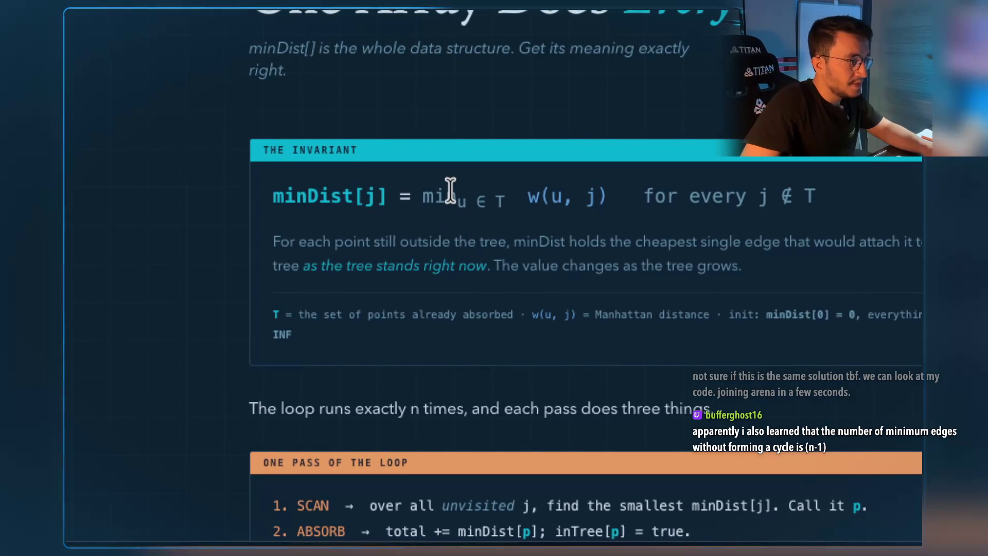
double_click(479, 201)
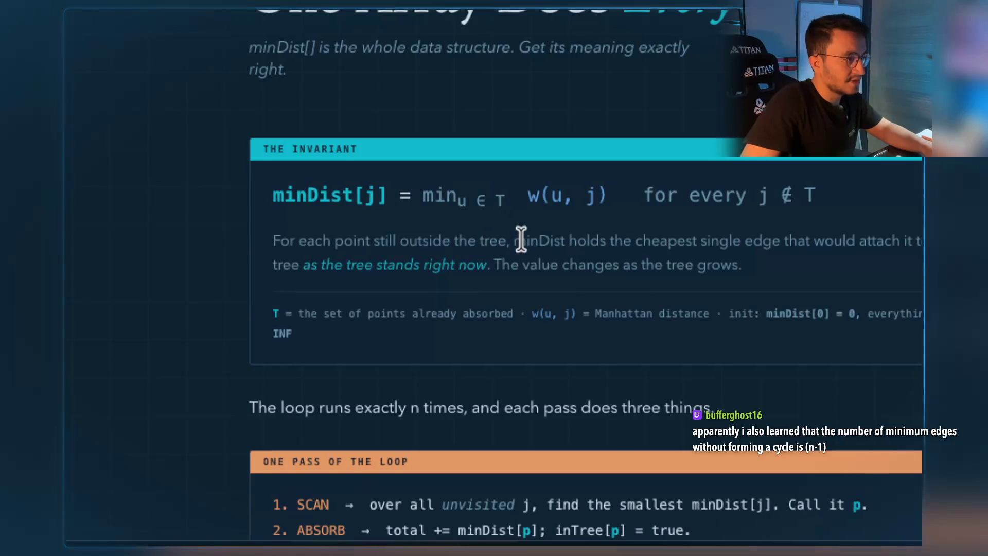
scroll(514, 237, down, 1)
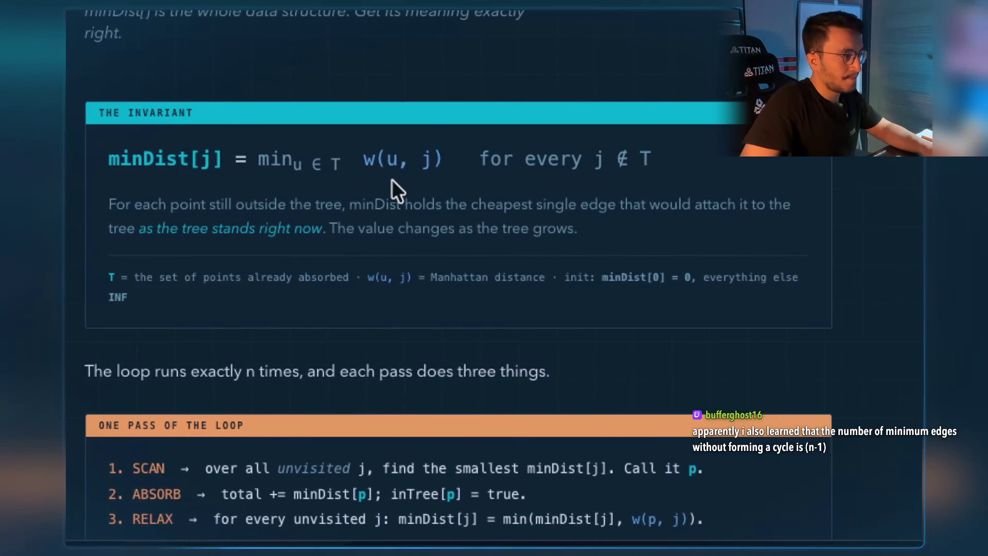
drag(405, 204, 492, 204)
click(498, 203)
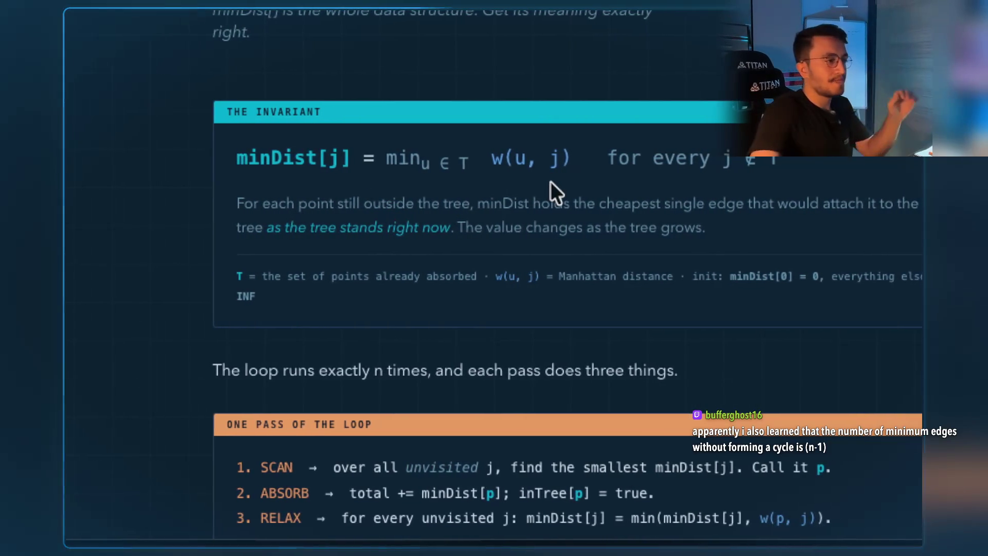
double_click(404, 202)
click(457, 204)
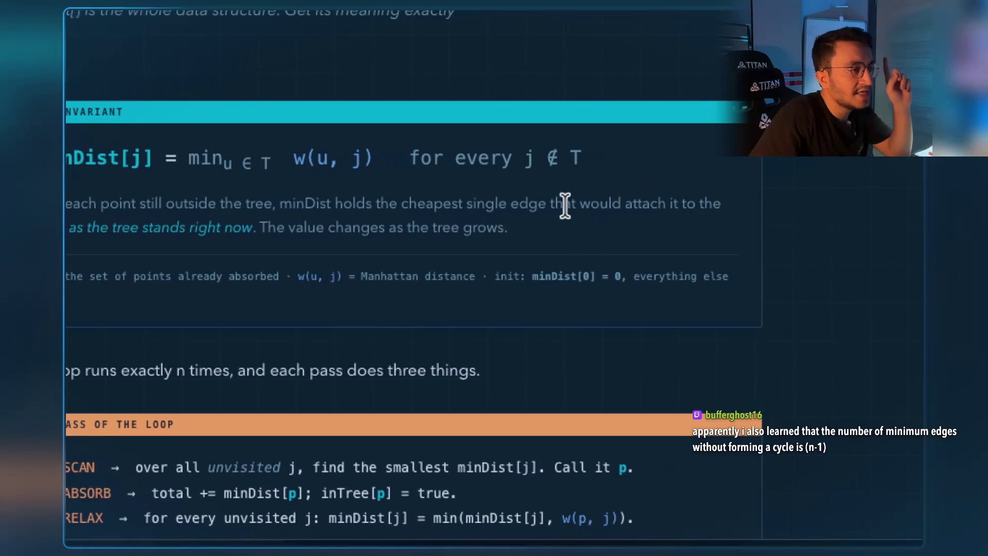
drag(541, 204, 349, 204)
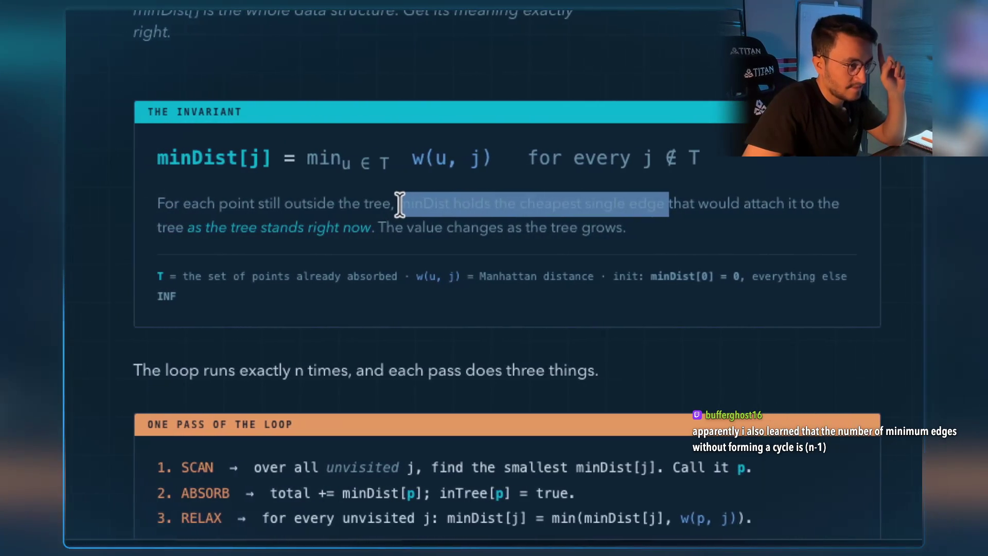
click(628, 223)
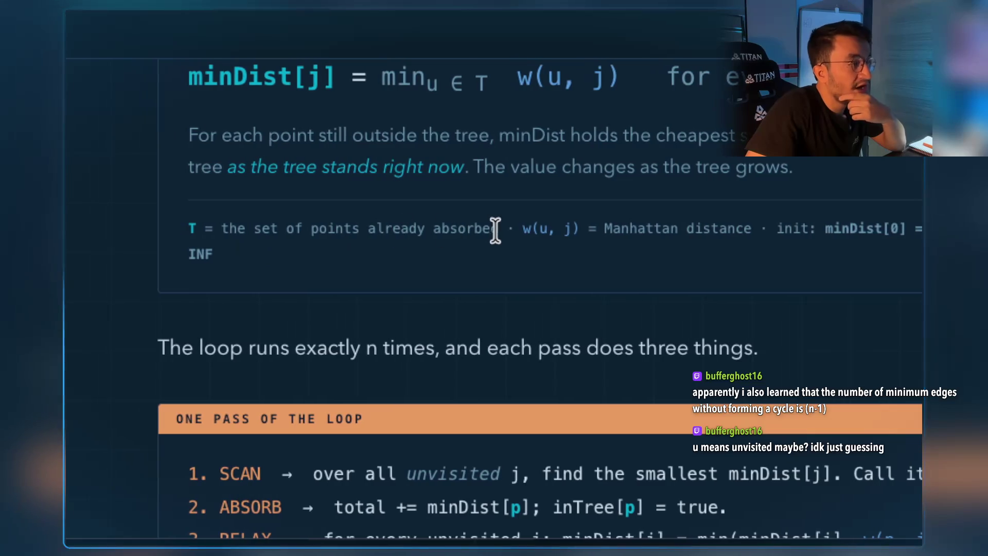
Highlight 'minDist[0] = 0', INF and 'the set' in the definitions line.
scroll(503, 223, up, 1)
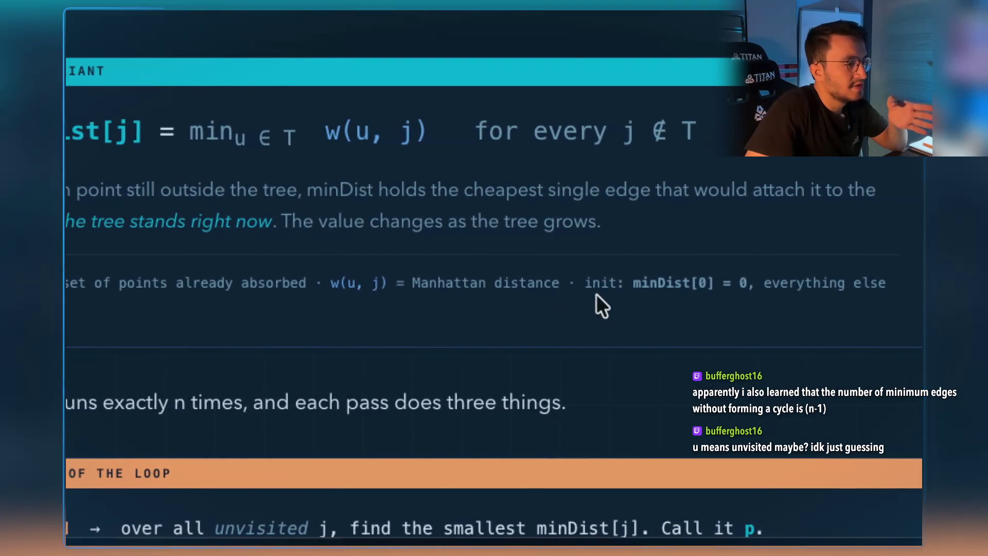
drag(688, 283, 542, 276)
double_click(165, 310)
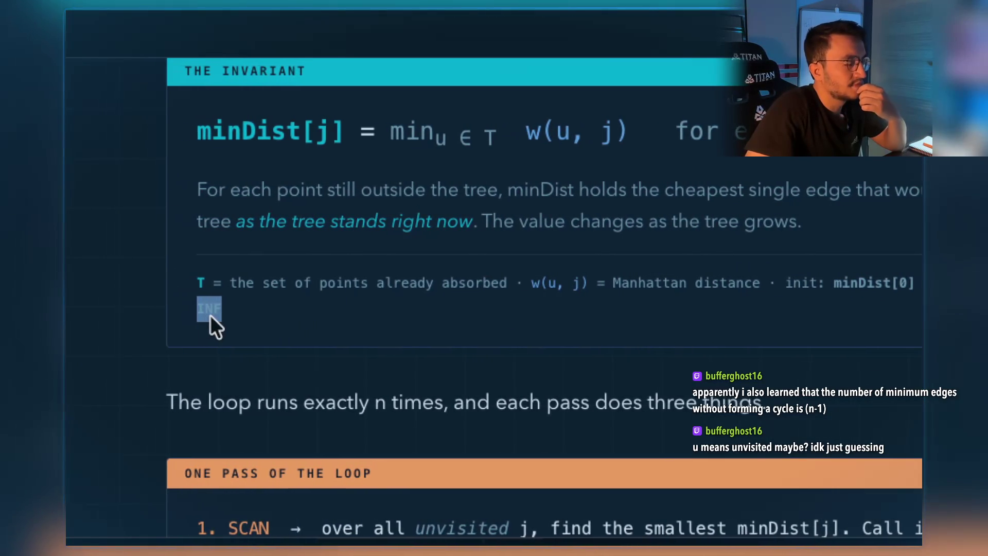
drag(608, 283, 603, 322)
click(322, 344)
drag(209, 283, 274, 284)
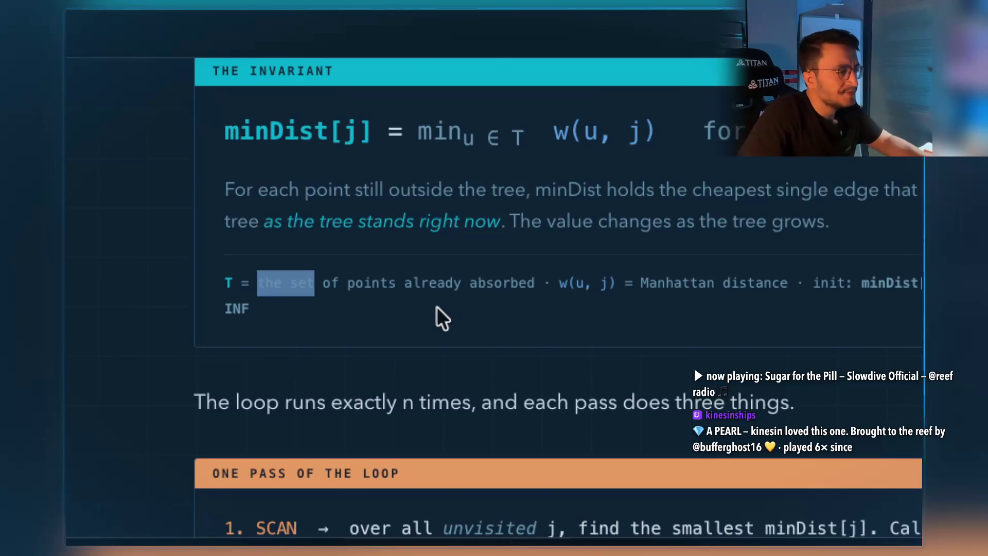
Select the whole 'minDist[j] = min … for every j ∉ T' invariant line.
scroll(483, 329, down, 1)
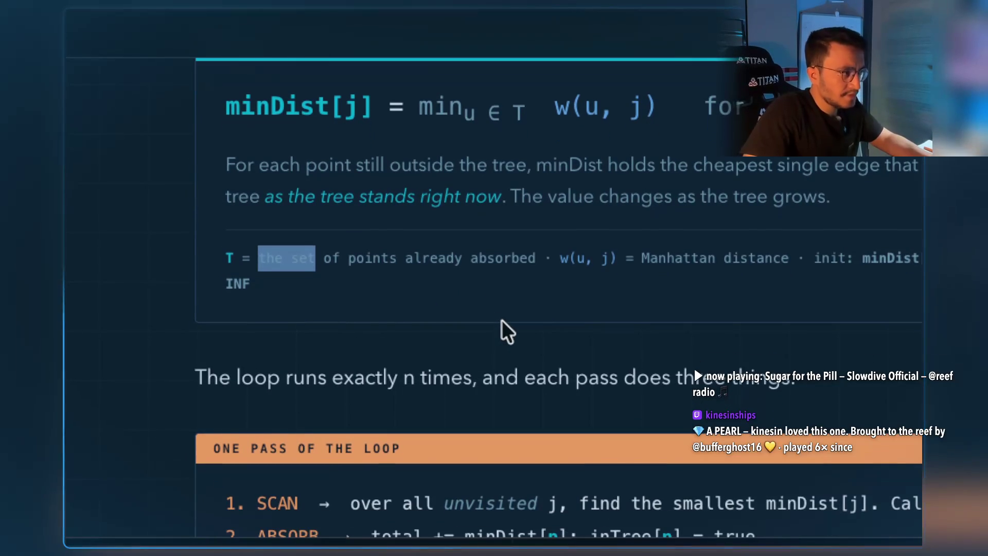
scroll(502, 329, up, 3)
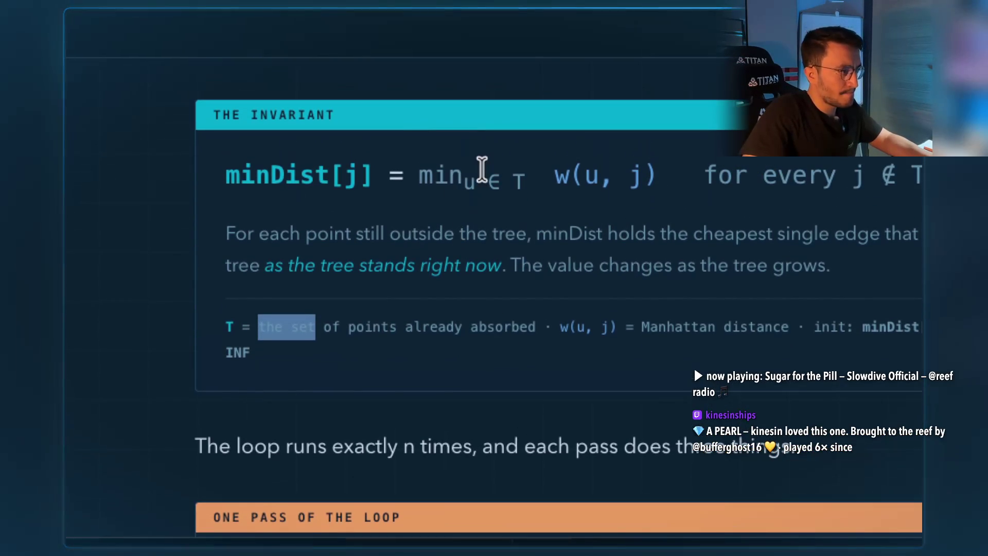
mouse_move(477, 172)
mouse_down()
mouse_move(435, 174)
mouse_move(735, 177)
mouse_up()
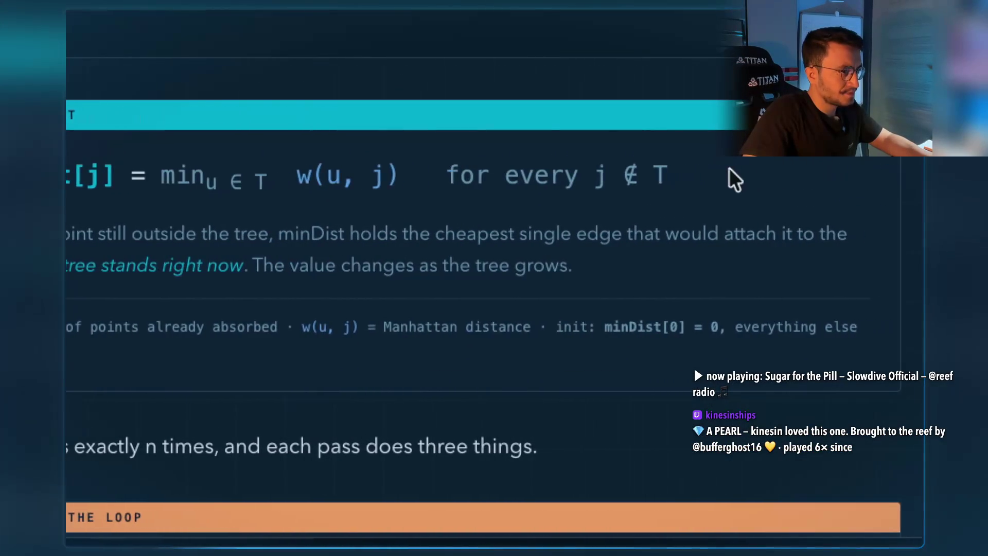
drag(261, 177, 116, 175)
key(super+c)
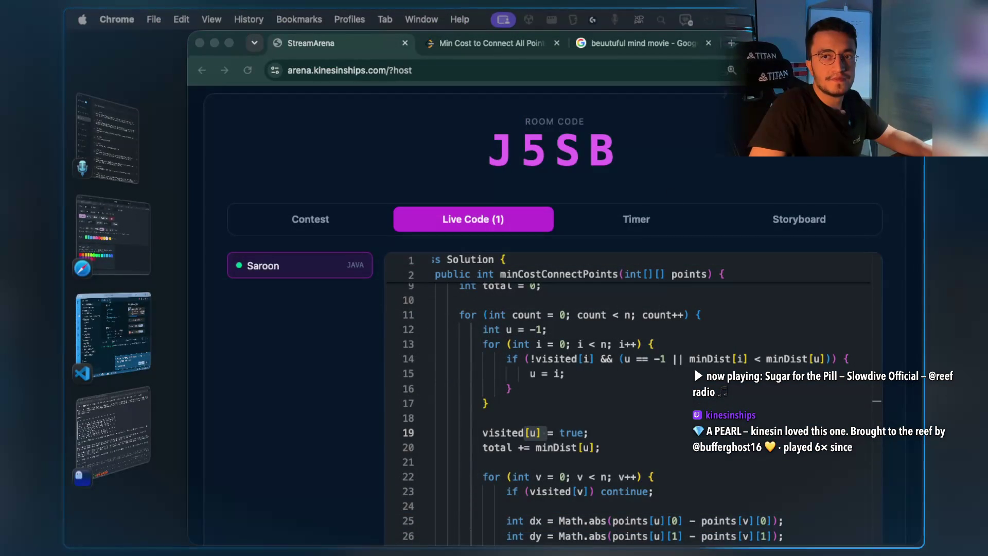
Open a new Claude chat and send the pasted minDist[j] formula with 'teach us these symbols'.
key(super+n)
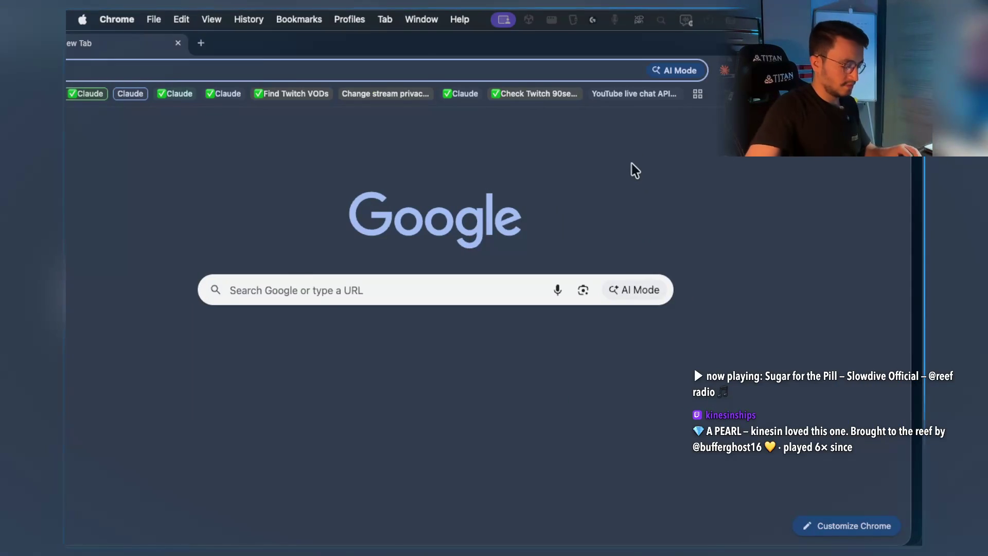
text(claude.ai/new)
key(Return)
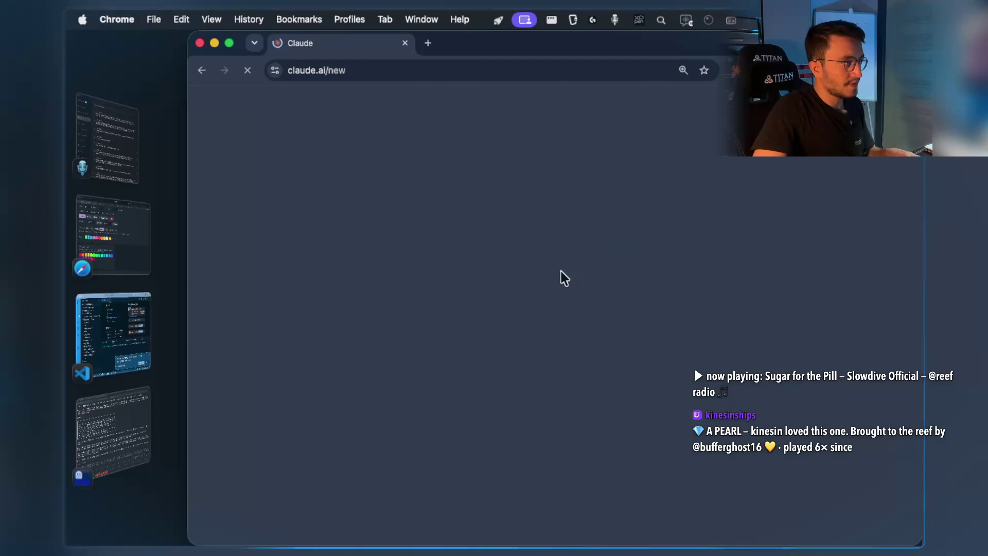
key(super+v)
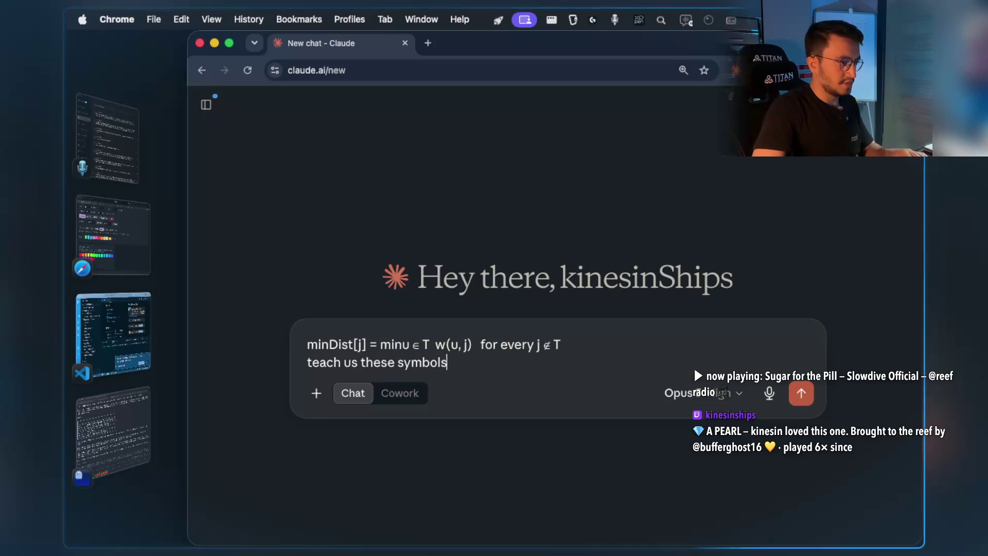
key(Return)
key(super+Tab)
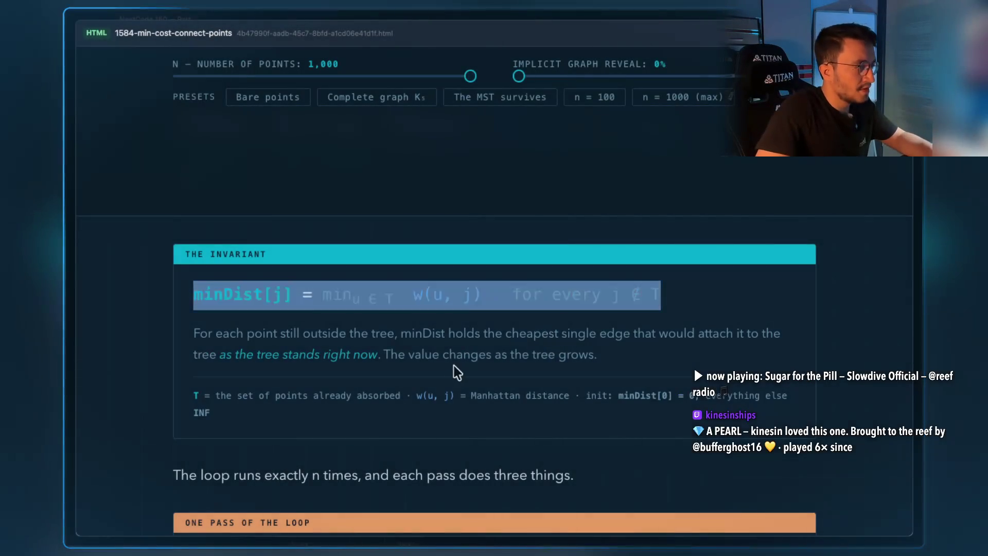
click(391, 343)
scroll(396, 355, down, 3)
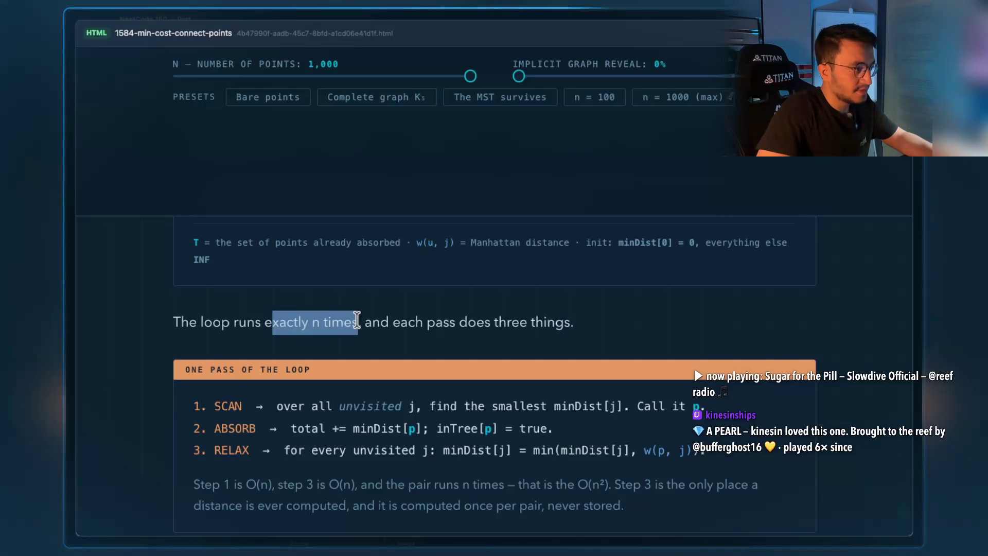
drag(365, 319, 539, 315)
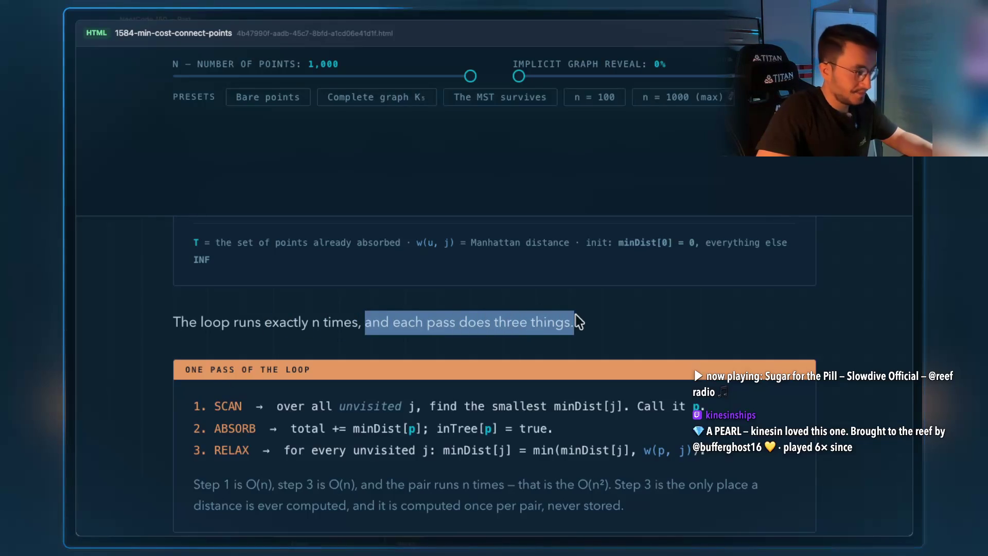
scroll(299, 411, down, 2)
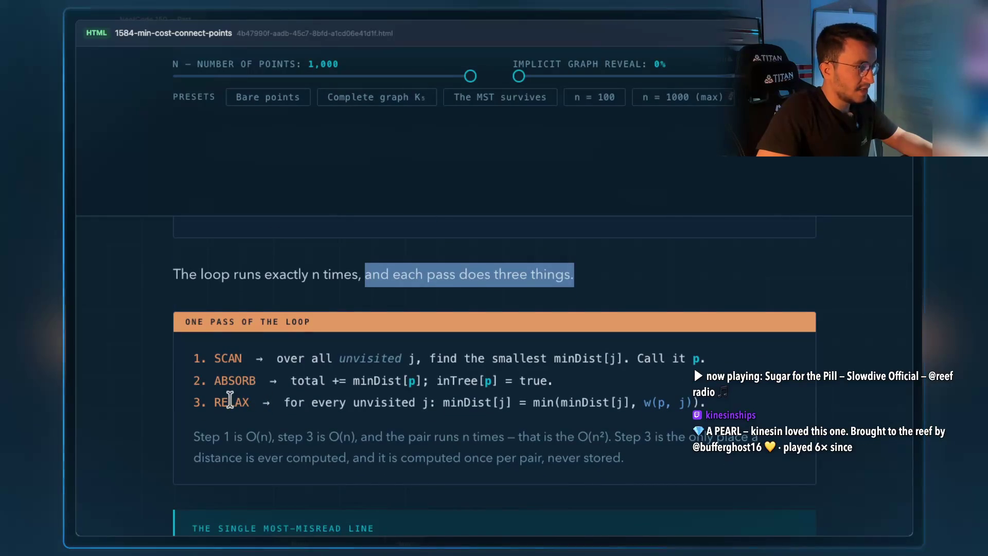
scroll(230, 399, down, 1)
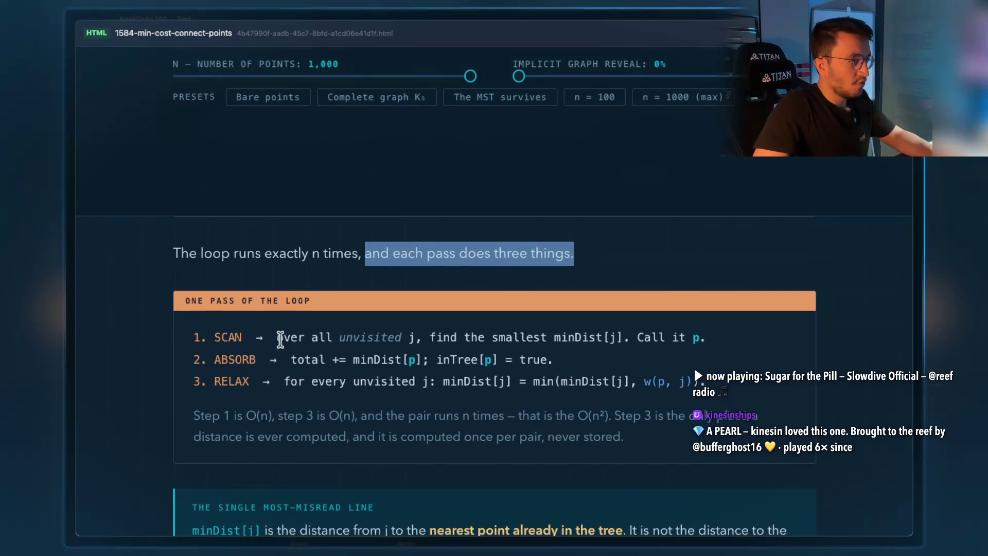
drag(281, 339, 311, 333)
drag(415, 335, 314, 332)
drag(423, 336, 535, 332)
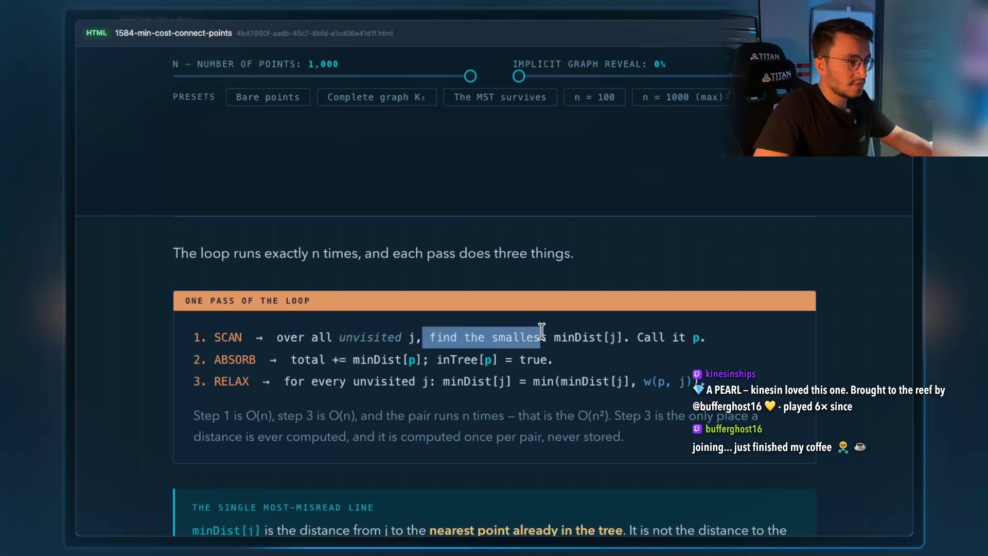
click(733, 337)
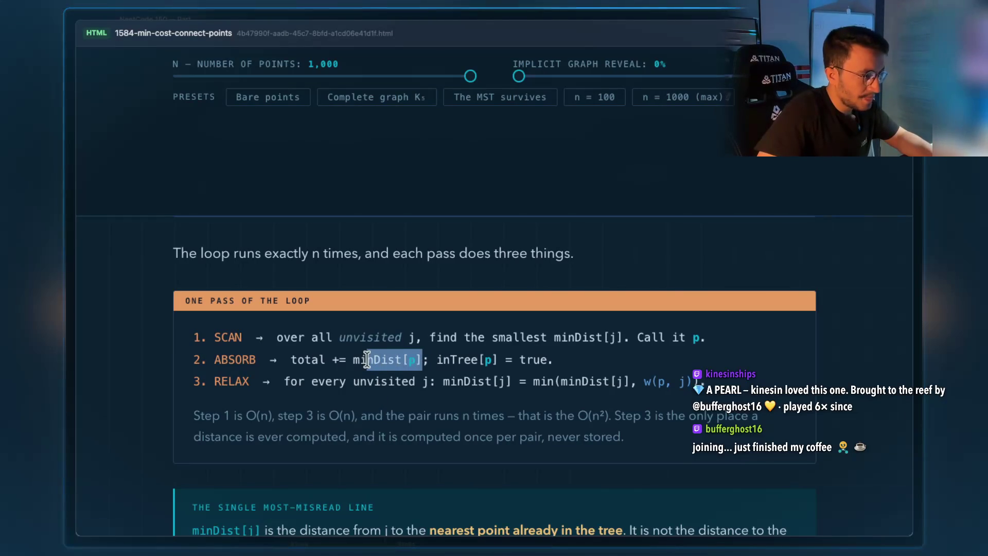
click(315, 361)
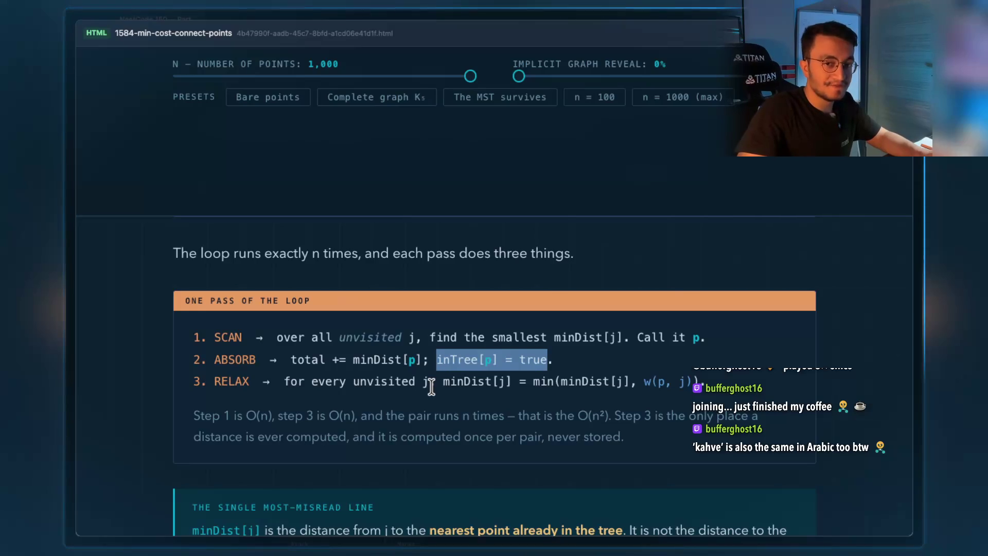
click(442, 380)
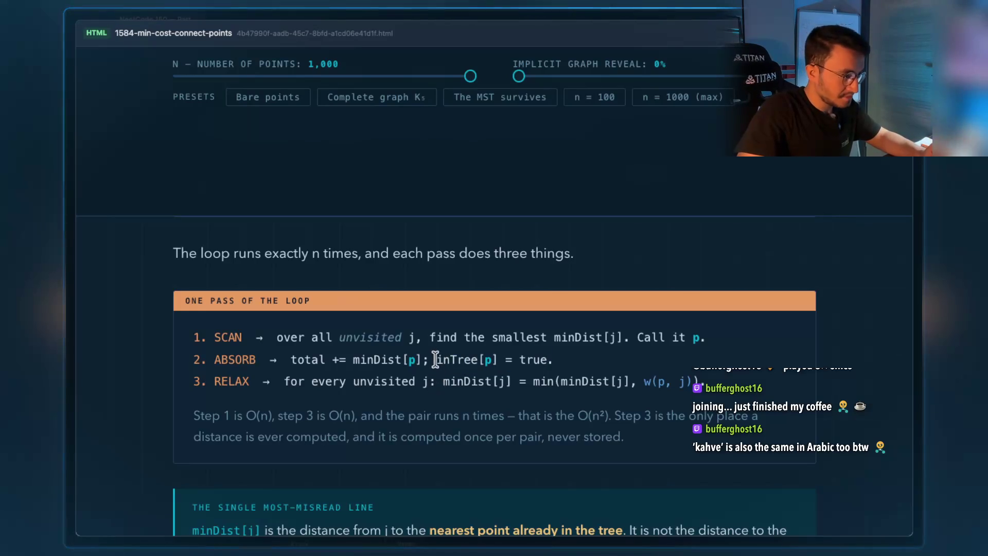
Highlight 'inTree[p] = true' in ABSORB and minDist[j] on the RELAX line.
drag(435, 360, 537, 359)
scroll(533, 360, down, 1)
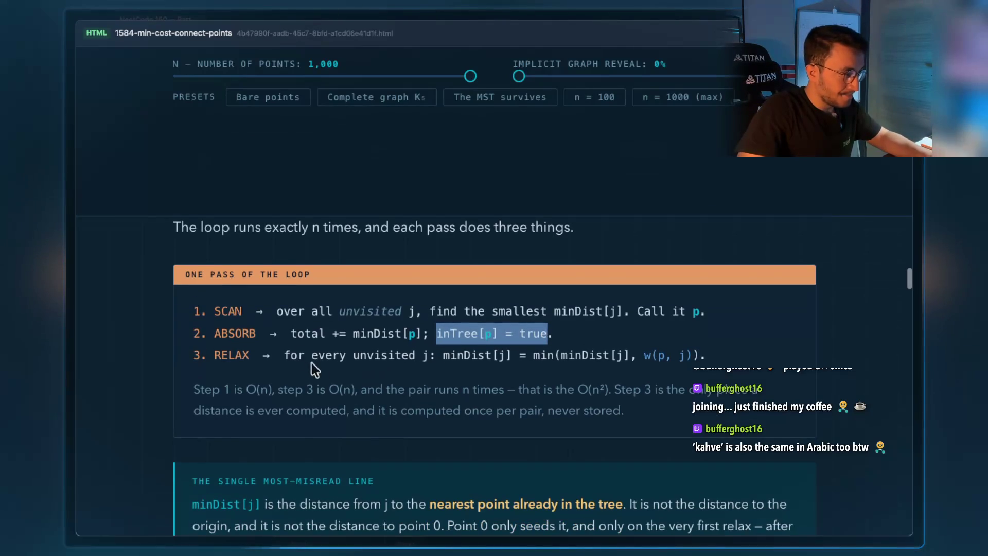
drag(284, 355, 429, 353)
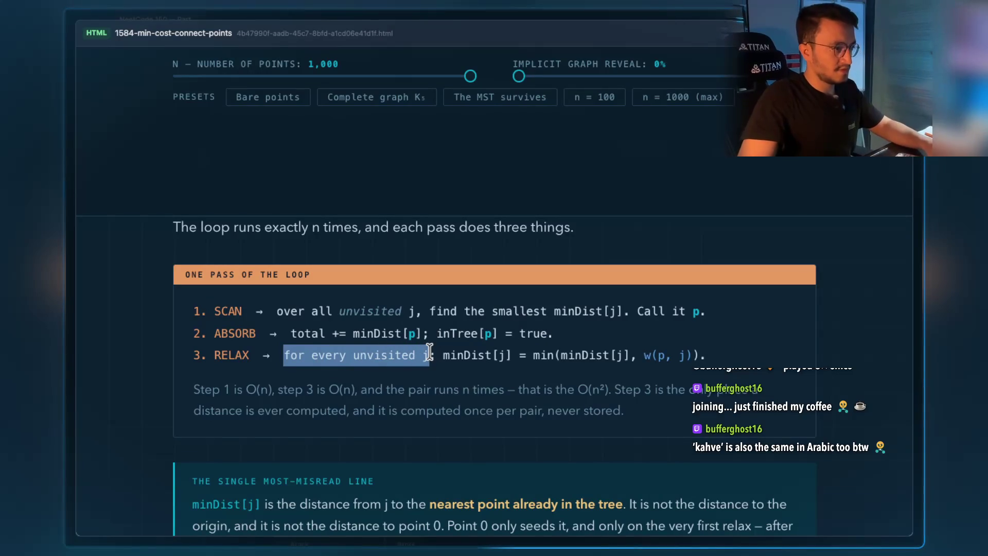
click(431, 373)
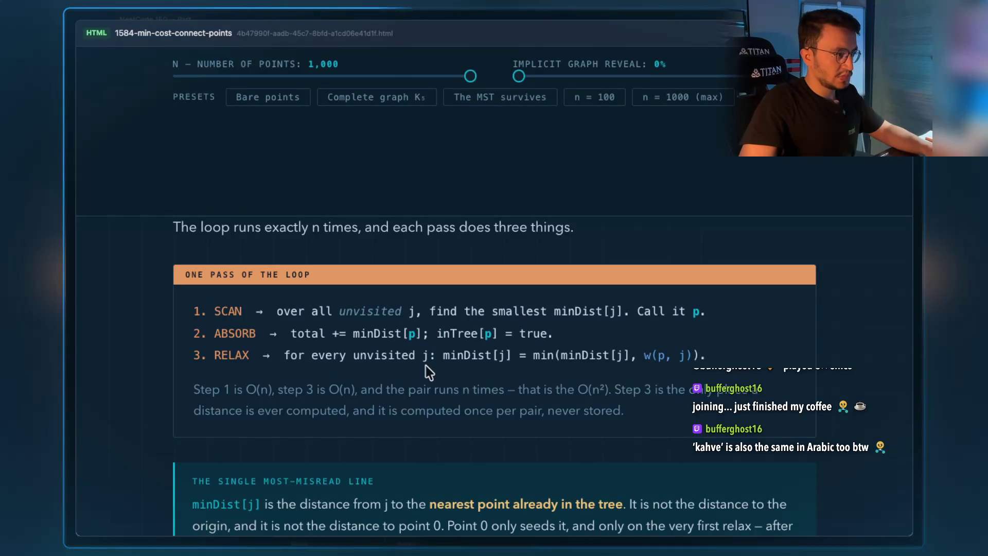
drag(469, 355, 512, 355)
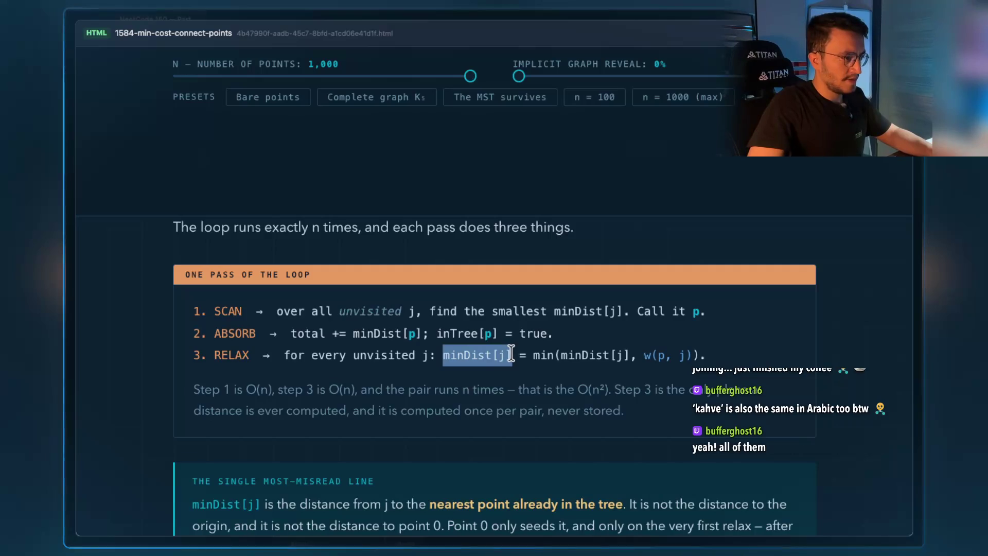
click(721, 348)
Take an area screenshot of the ONE PASS OF THE LOOP three-step box.
key(super+shift+4)
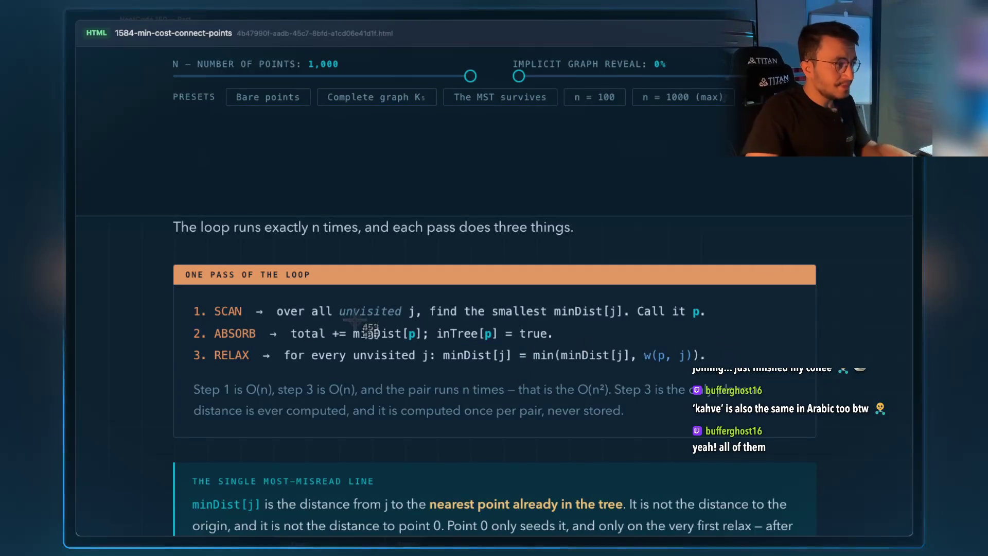
mouse_move(181, 290)
mouse_down()
mouse_move(509, 366)
mouse_move(753, 366)
mouse_up()
key(super+Tab)
key(super+Tab)
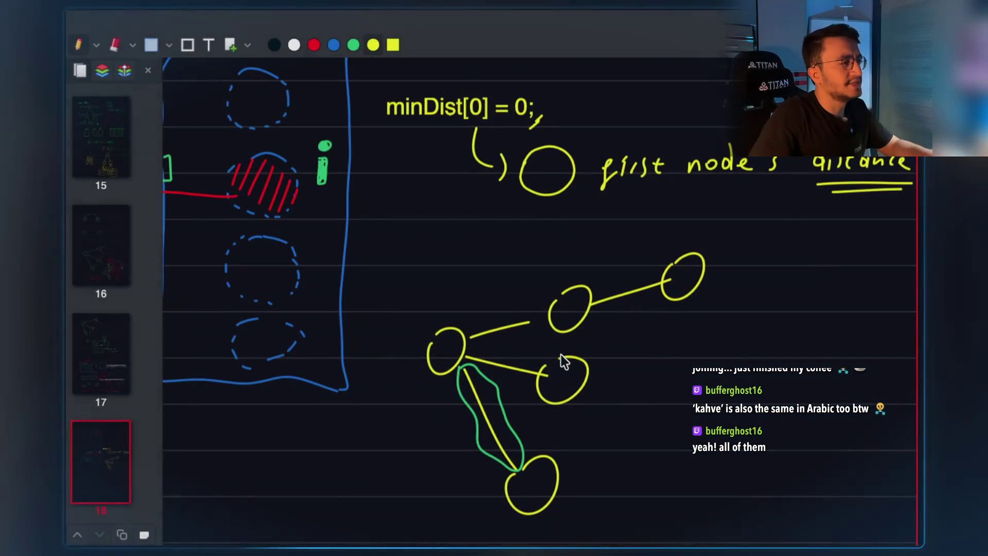
Paste the loop-steps screenshot onto page 18, shrunk and placed below the graph sketches.
scroll(462, 308, down, 3)
scroll(463, 312, down, 3)
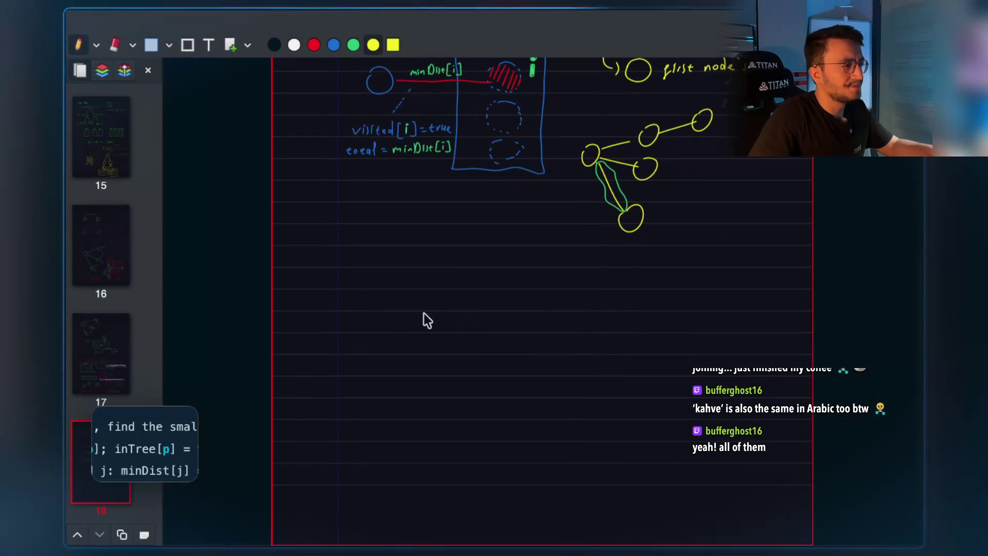
key(ctrl+v)
mouse_move(328, 263)
mouse_down()
mouse_move(490, 287)
mouse_move(424, 287)
mouse_move(335, 265)
mouse_up()
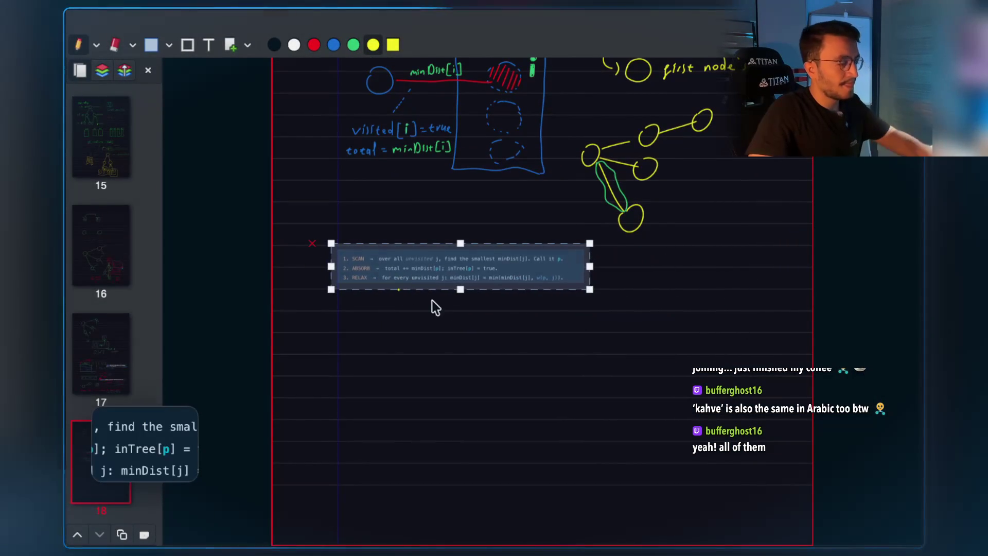
Cycle back through the open windows and close the Prim visualization preview.
key(super+Tab)
key(super+Tab)
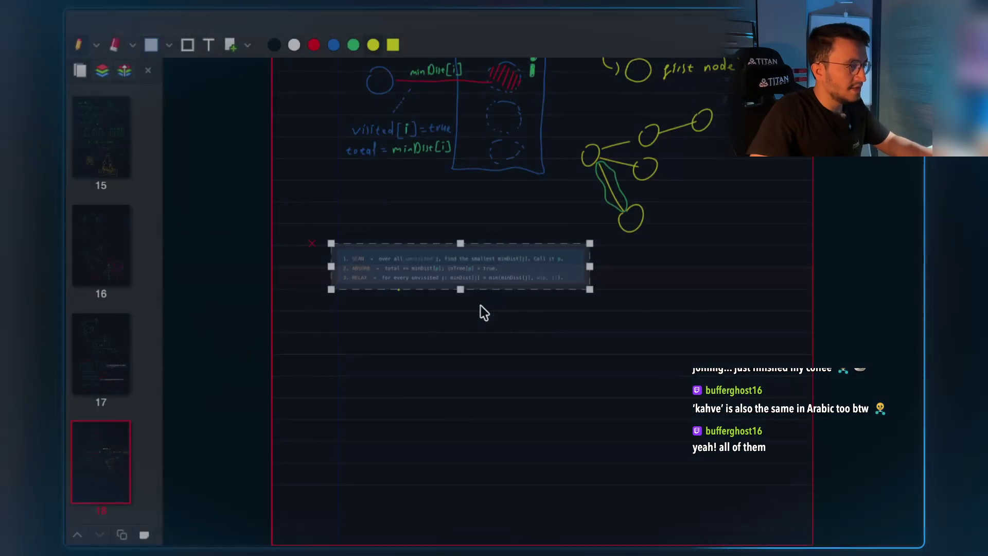
key(super+Tab)
key(super+1)
key(super+2)
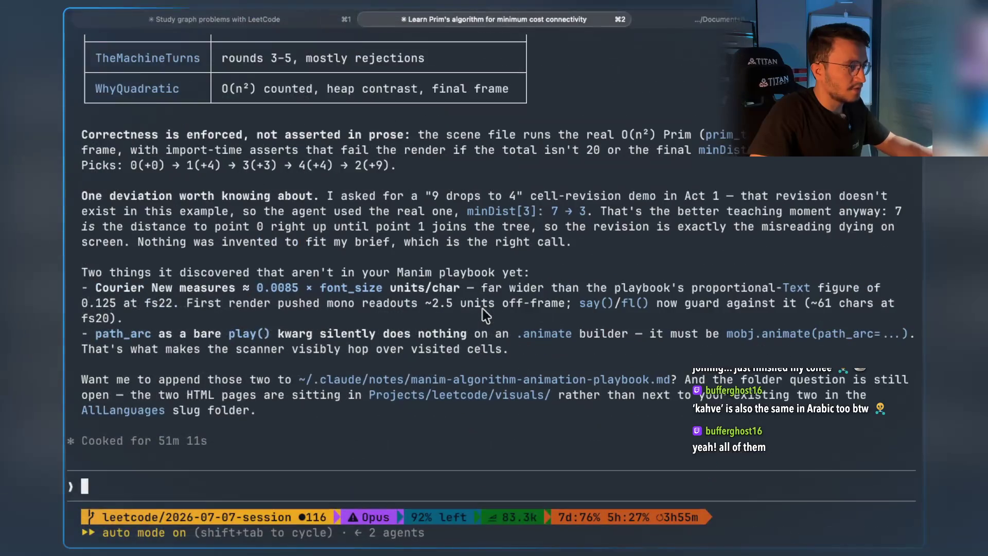
key(super+Tab)
key(super+Tab)
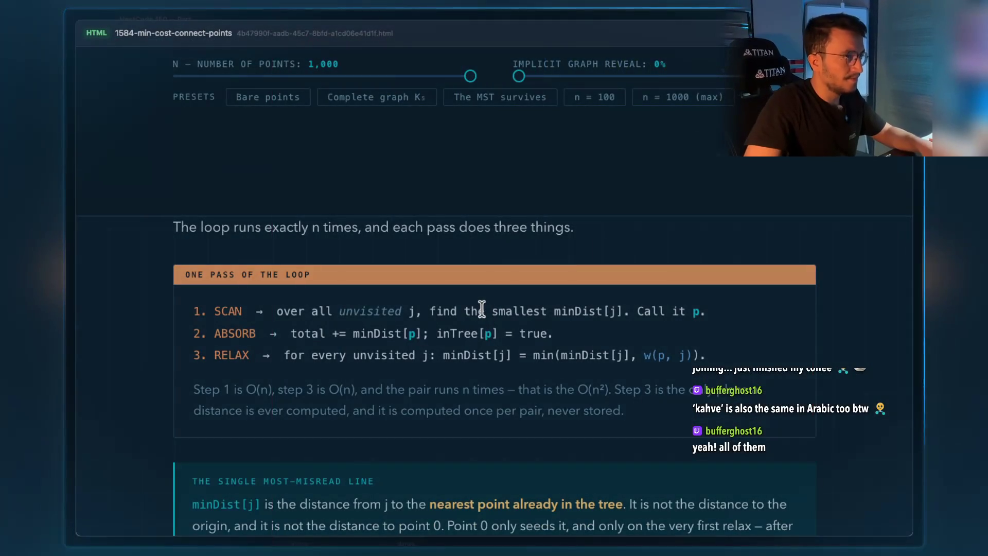
key(Escape)
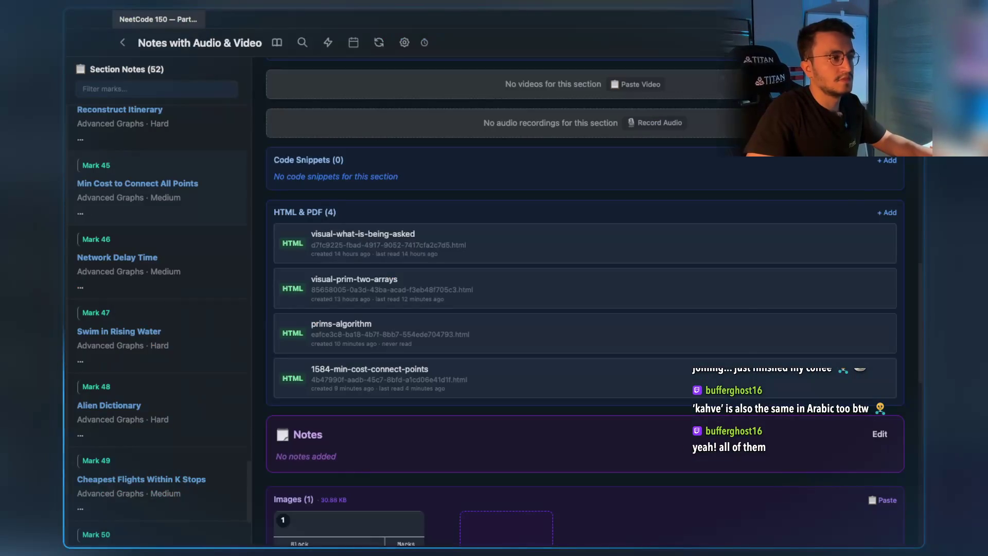
Enlarge the saved code image to check it, then close it.
scroll(810, 244, up, 5)
click(810, 390)
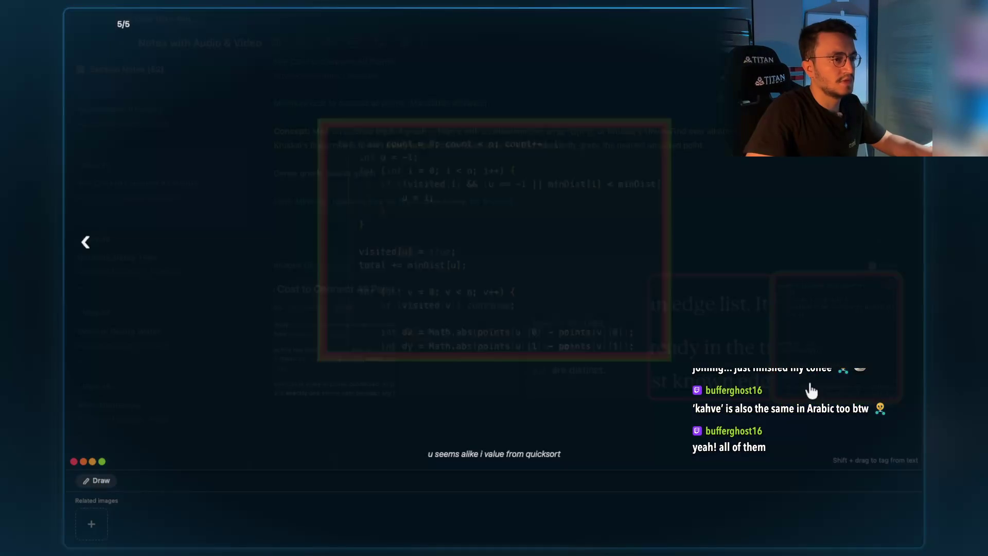
key(Escape)
Scroll through the 1584-min-cost-connect-points visualization, then close it.
scroll(723, 412, down, 5)
scroll(643, 402, down, 3)
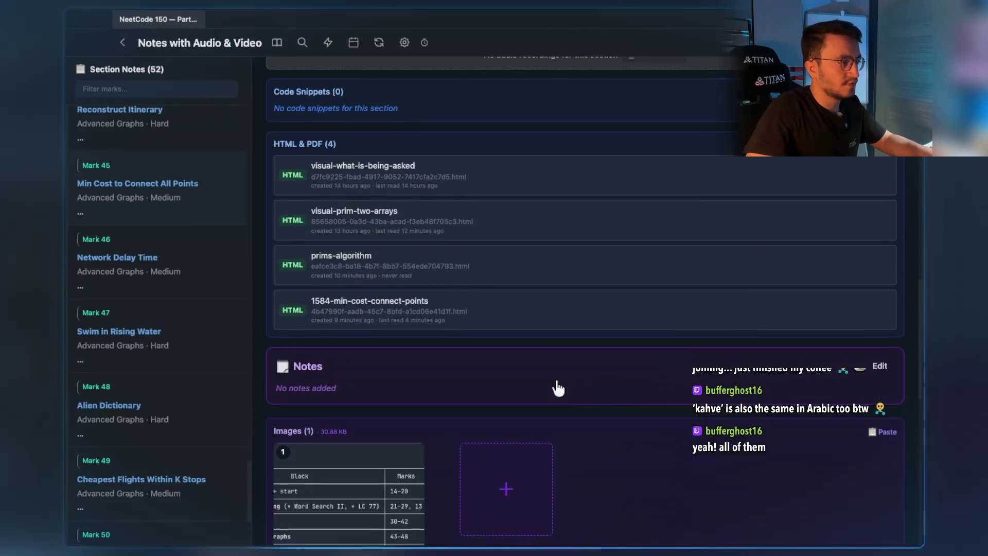
click(470, 301)
scroll(484, 334, down, 10)
scroll(484, 339, down, 15)
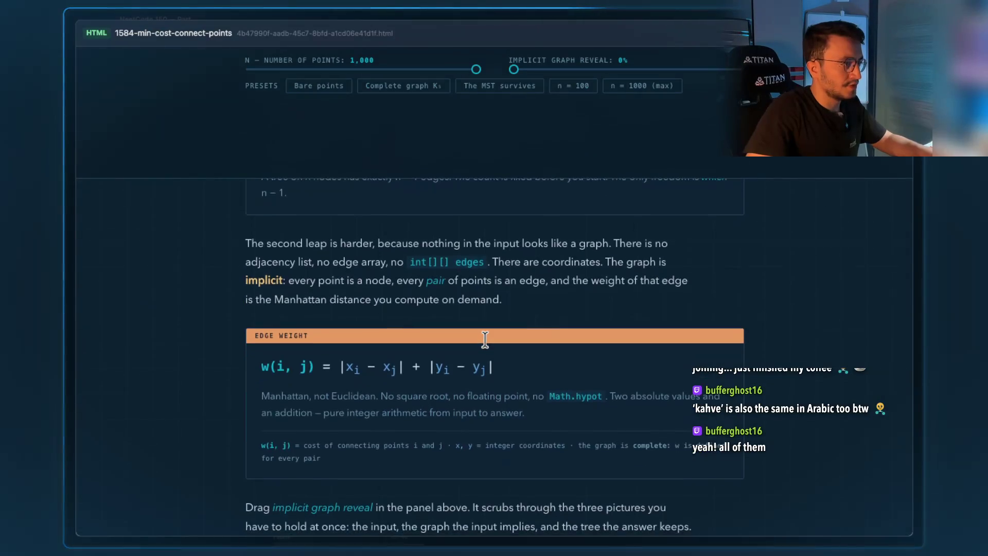
scroll(485, 339, down, 10)
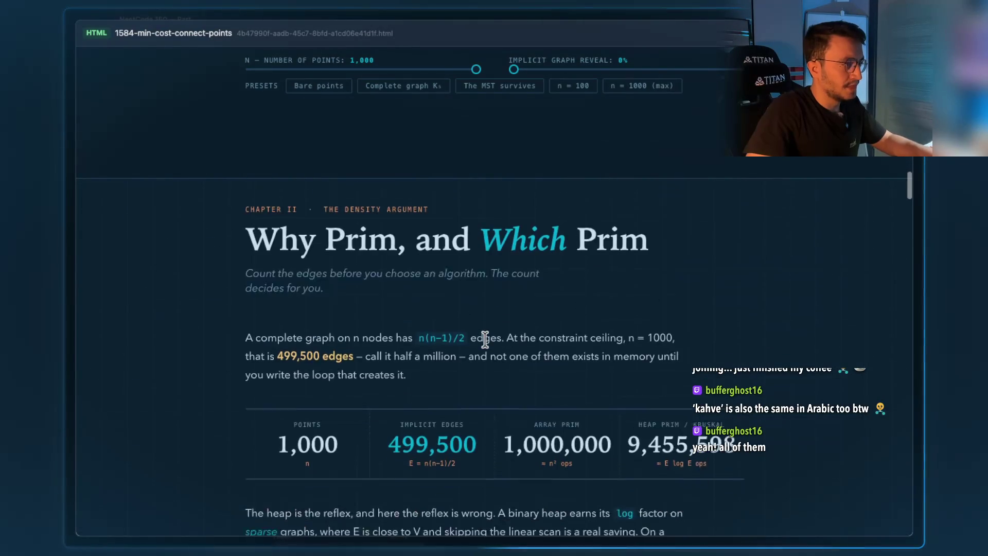
scroll(485, 339, down, 15)
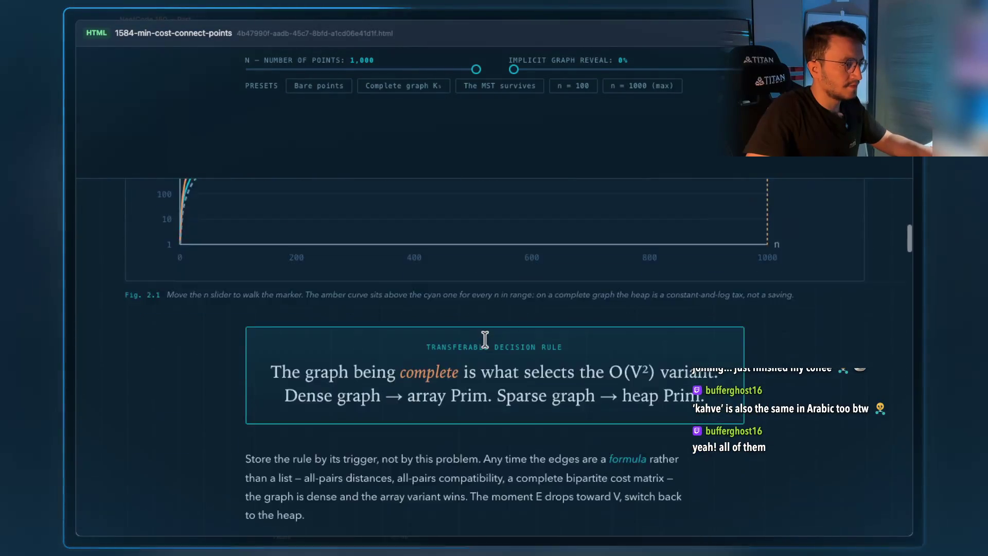
key(Escape)
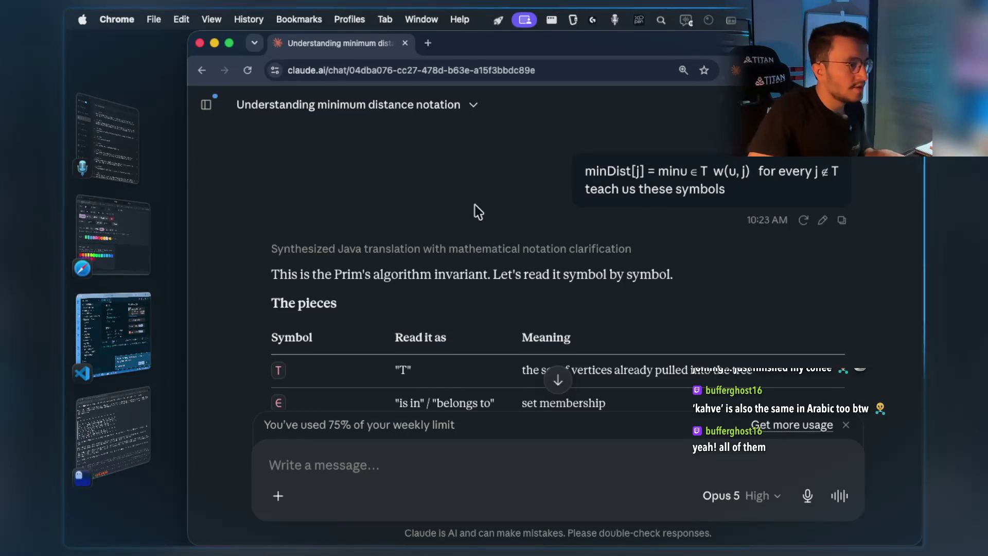
Highlight the 'belongs to', 'is not in' and u ∈ T meanings in the minDist symbol table.
scroll(475, 210, down, 5)
drag(439, 302, 496, 307)
drag(443, 335, 395, 336)
scroll(525, 286, down, 3)
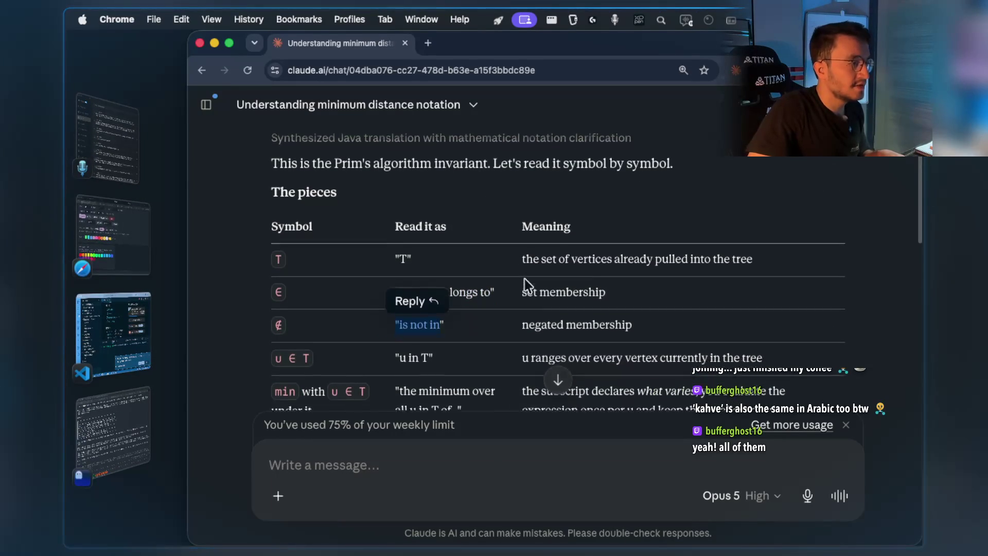
drag(521, 295, 615, 295)
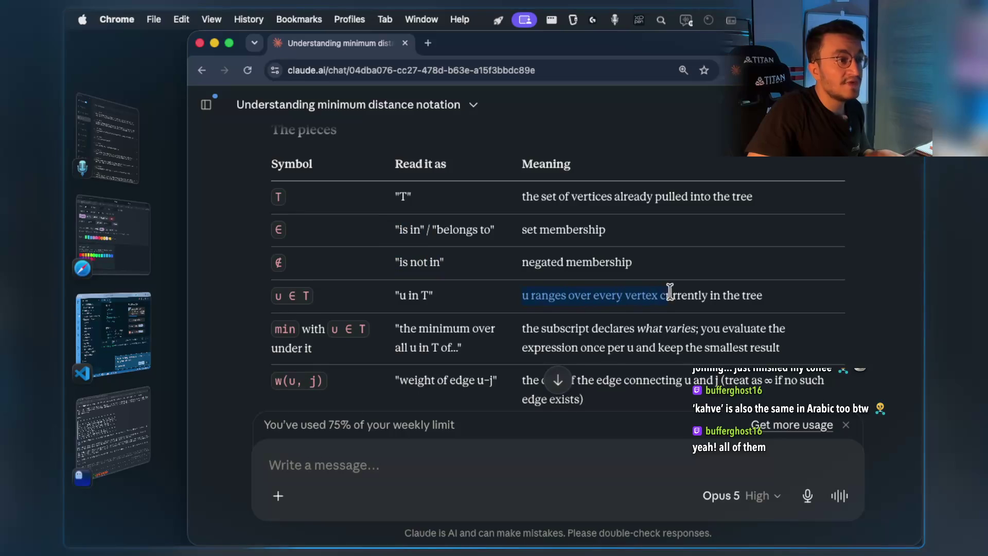
drag(756, 289, 766, 289)
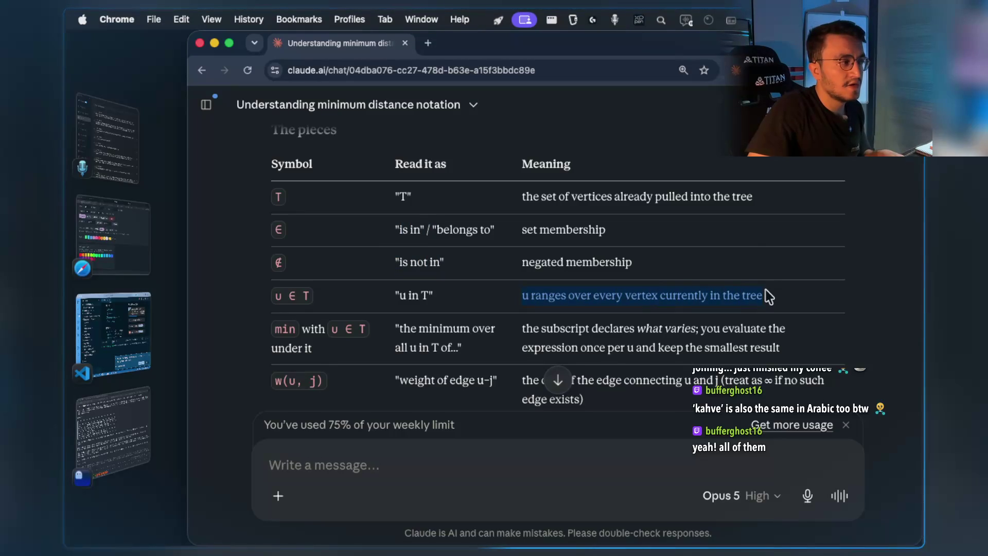
drag(765, 290, 761, 289)
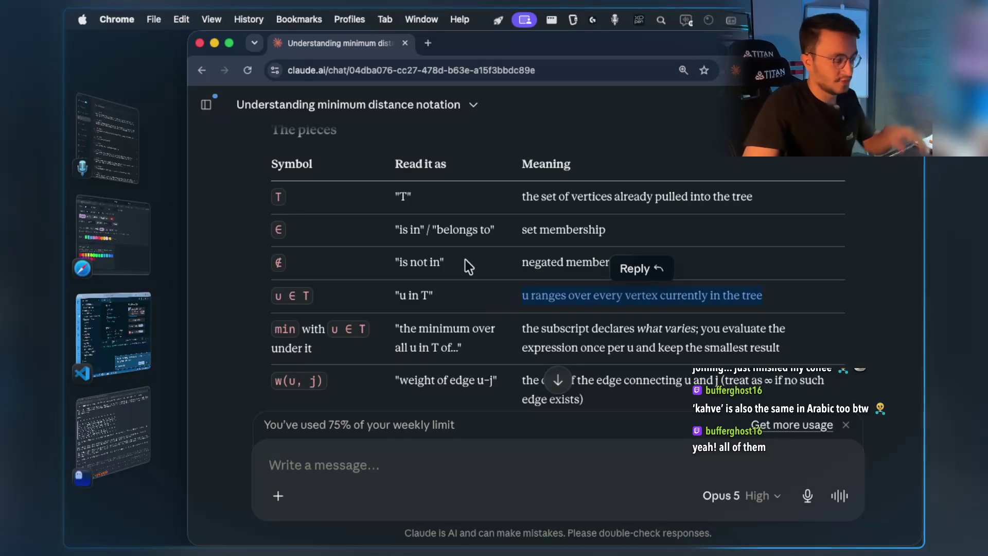
key(super+grave)
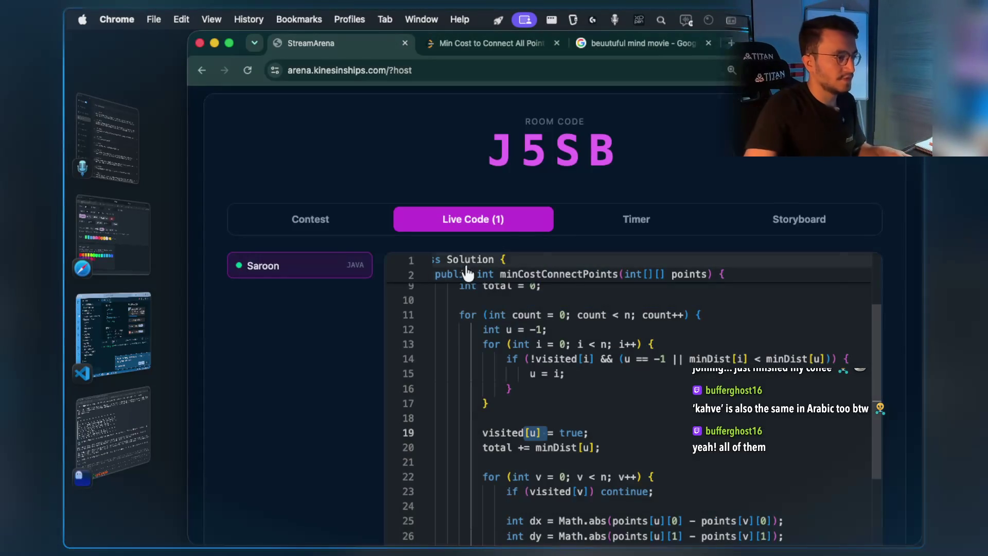
Scroll the Live Code editor to bring the Java main loop into view.
scroll(304, 376, down, 3)
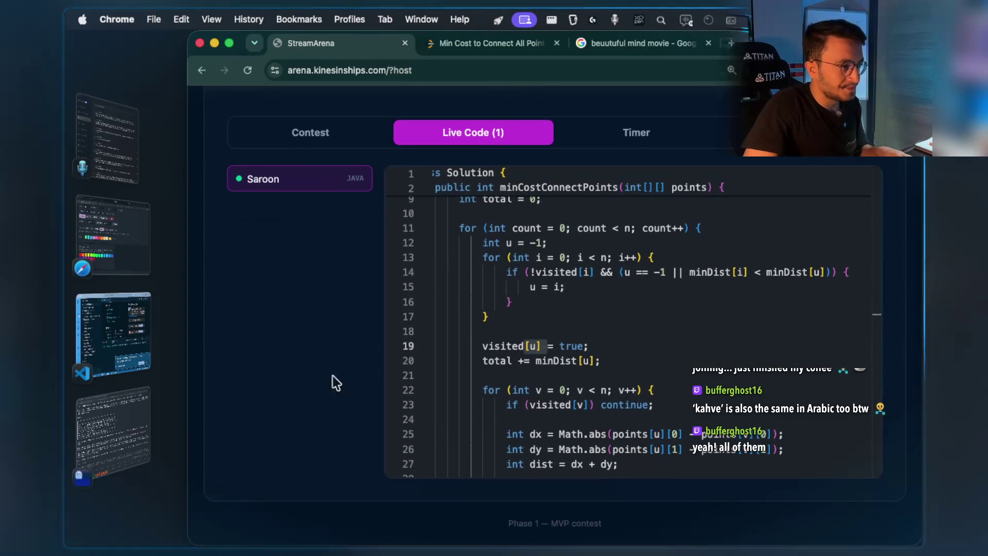
scroll(629, 338, down, 3)
scroll(629, 340, up, 5)
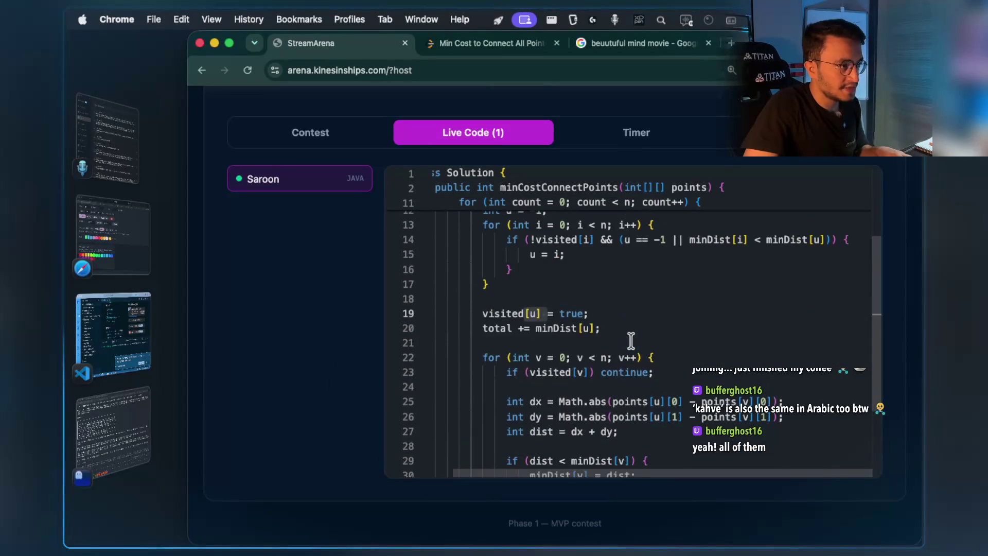
scroll(632, 340, up, 1)
scroll(631, 340, down, 2)
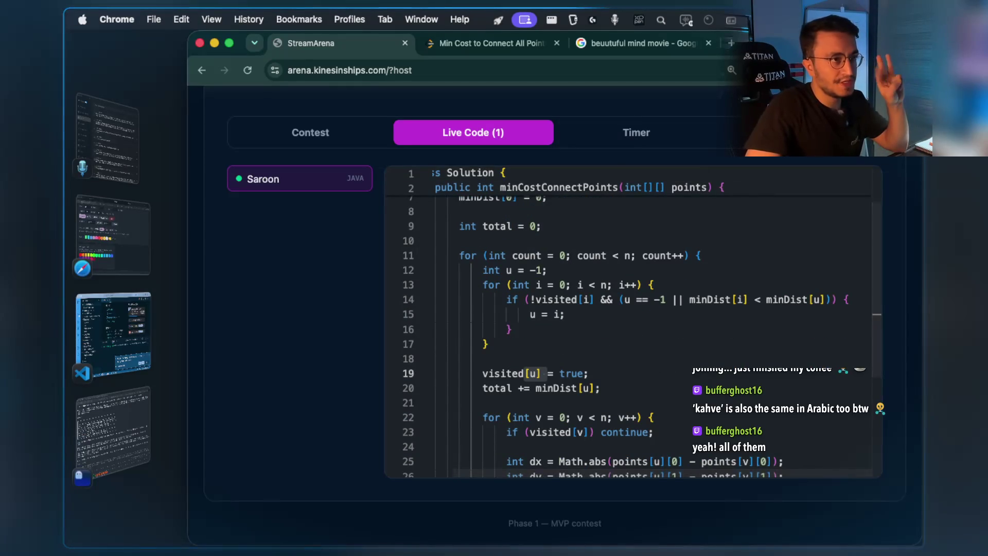
Take a CleanShot scrolling capture of the loop, from the count loop to return total.
click(755, 19)
click(830, 172)
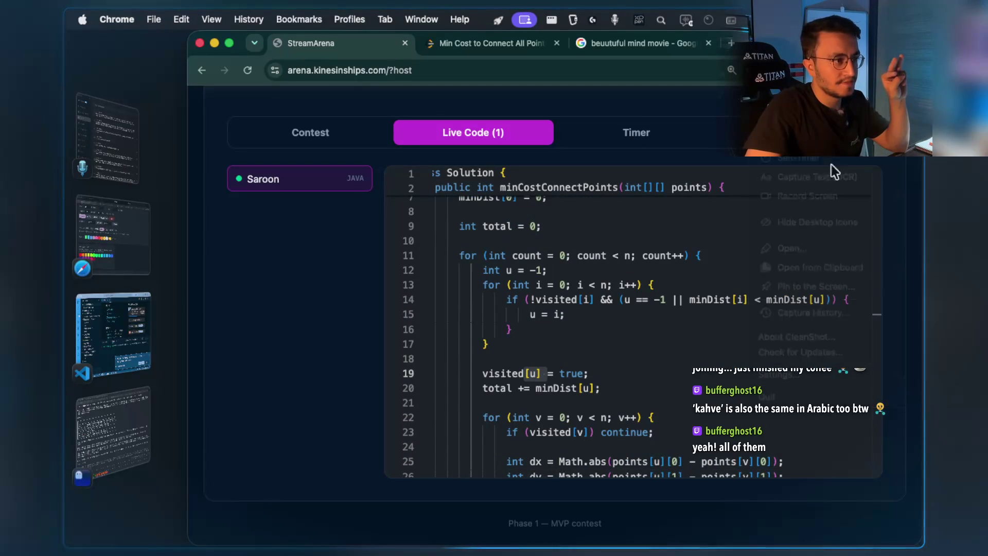
mouse_move(442, 239)
mouse_down()
mouse_move(698, 397)
mouse_move(868, 482)
mouse_up()
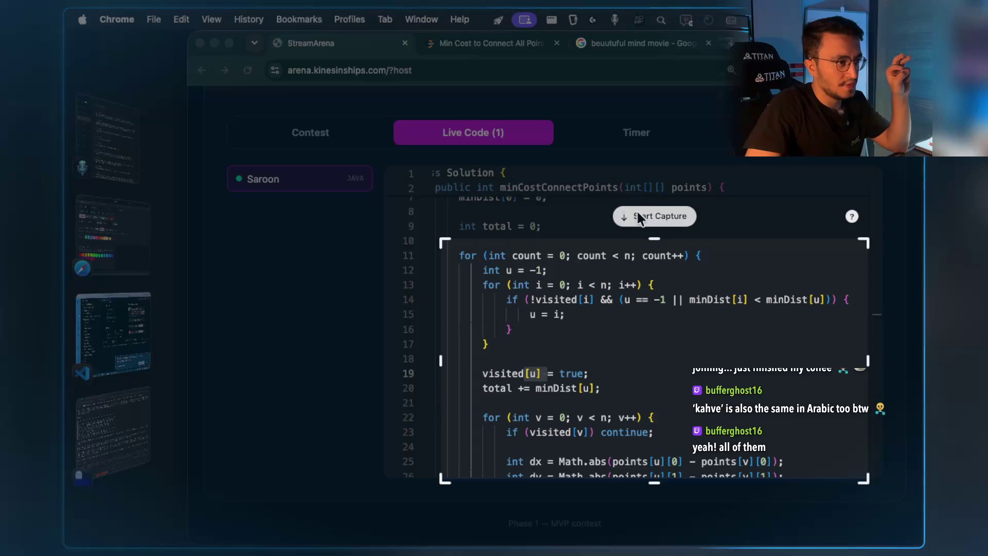
click(637, 209)
scroll(656, 330, down, 5)
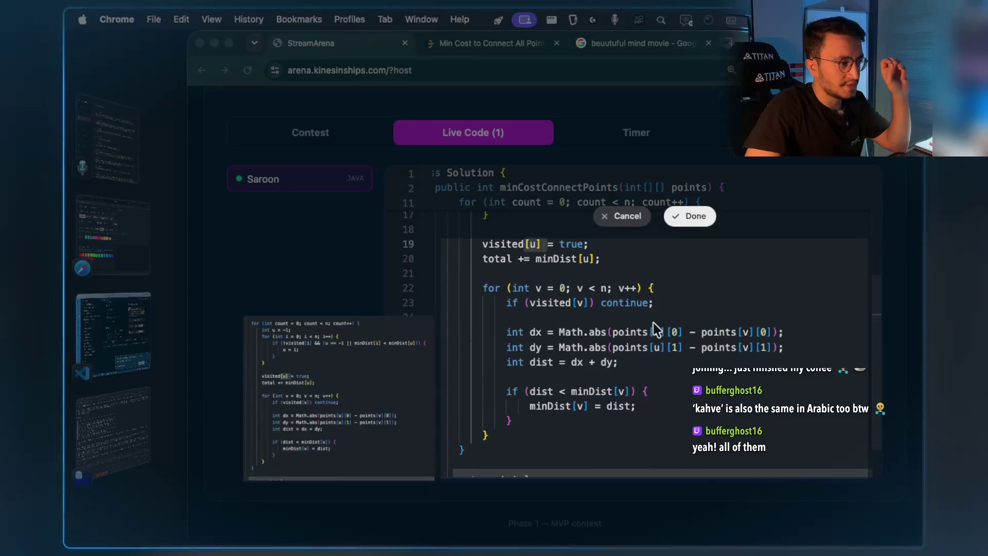
scroll(655, 325, down, 2)
click(692, 216)
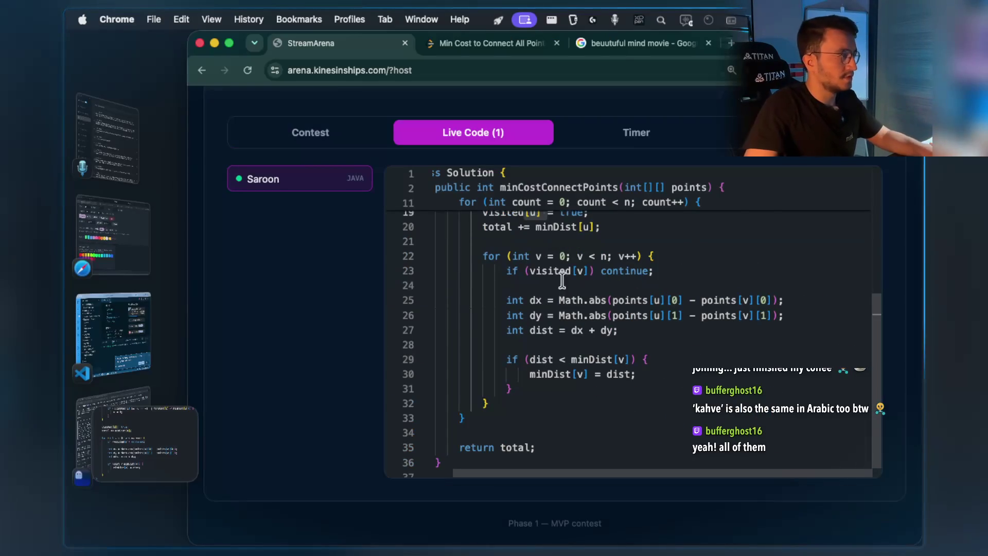
key(ctrl+Right)
key(super+v)
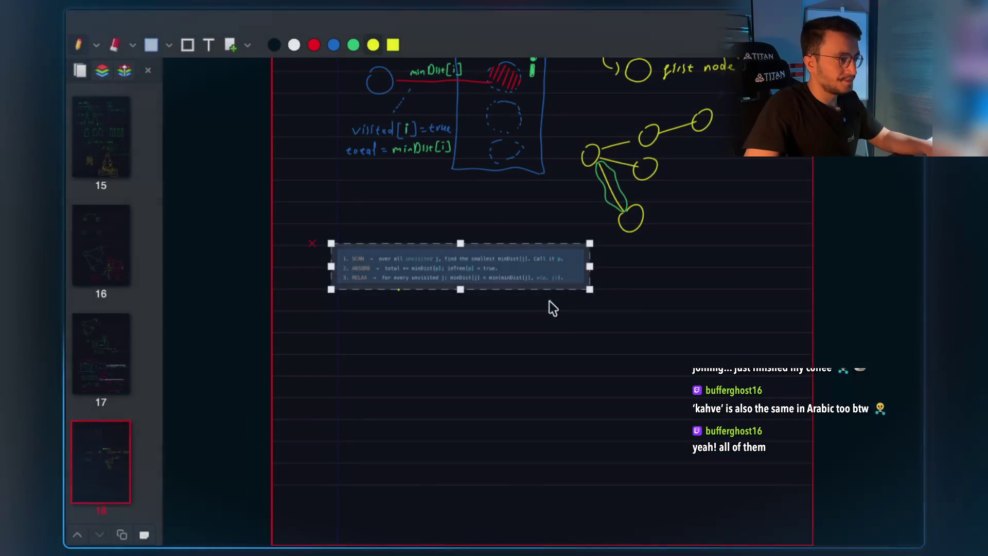
key(super+v)
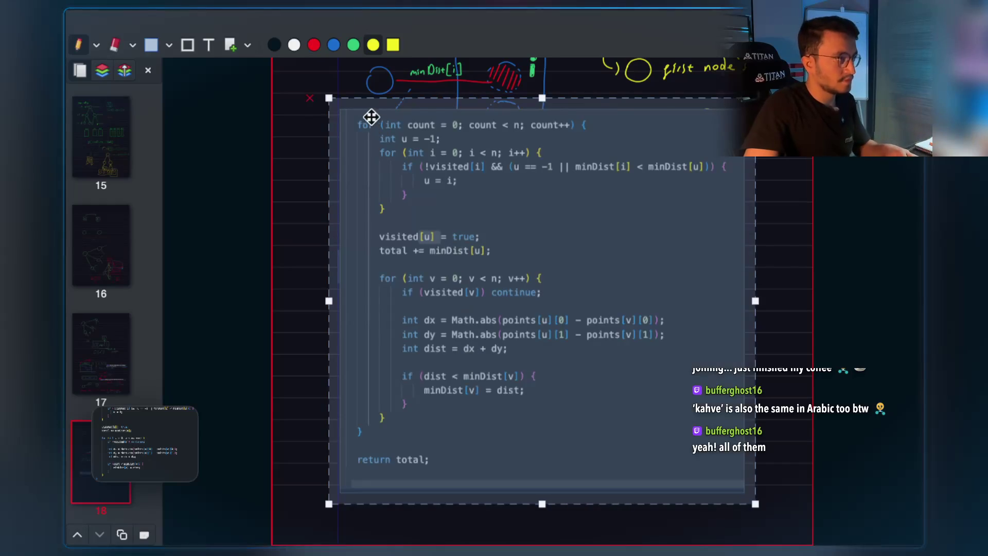
drag(329, 98, 532, 293)
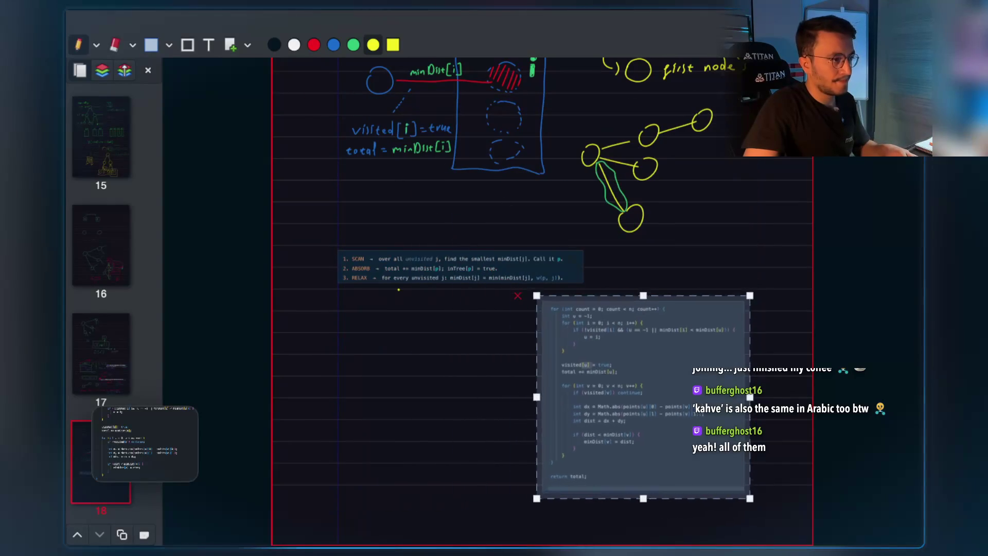
mouse_move(648, 322)
mouse_down()
mouse_move(668, 280)
mouse_move(689, 284)
mouse_up()
click(439, 318)
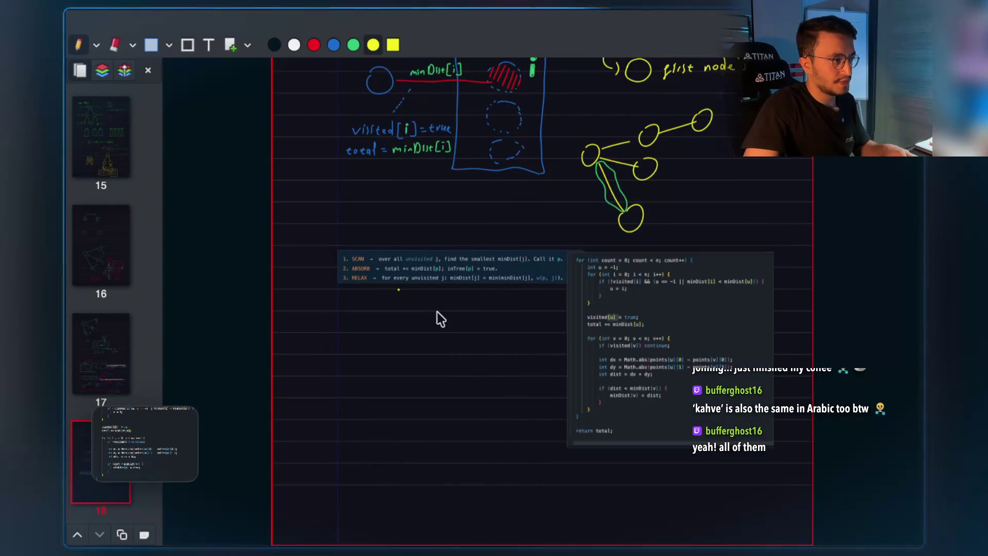
click(516, 311)
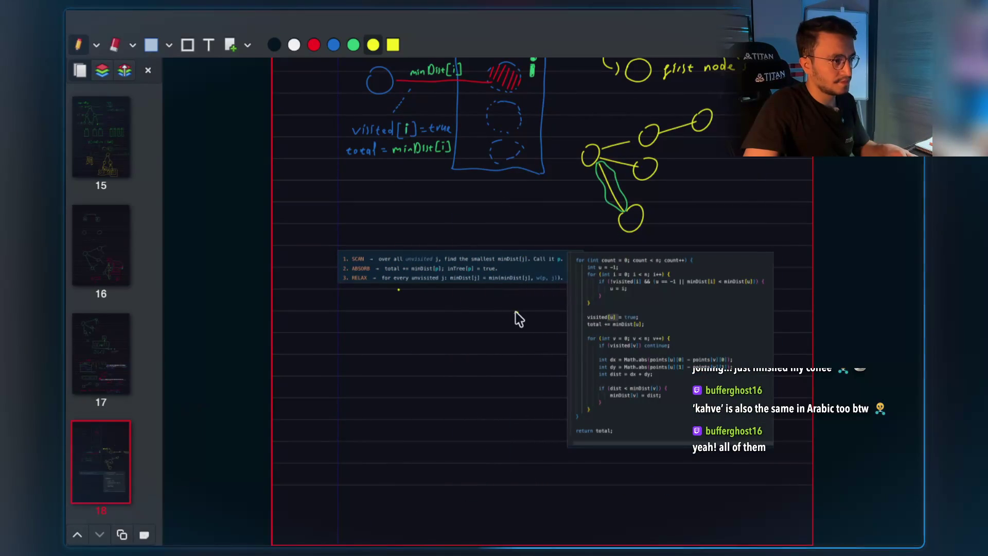
scroll(513, 316, up, 1)
scroll(510, 320, up, 2)
scroll(511, 320, down, 1)
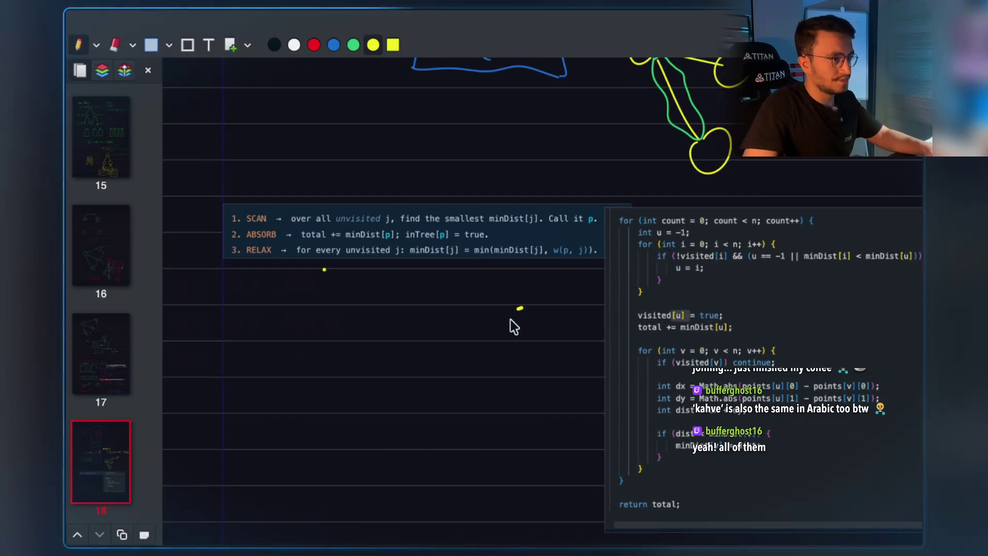
click(483, 301)
scroll(484, 302, down, 2)
scroll(483, 302, right, 2)
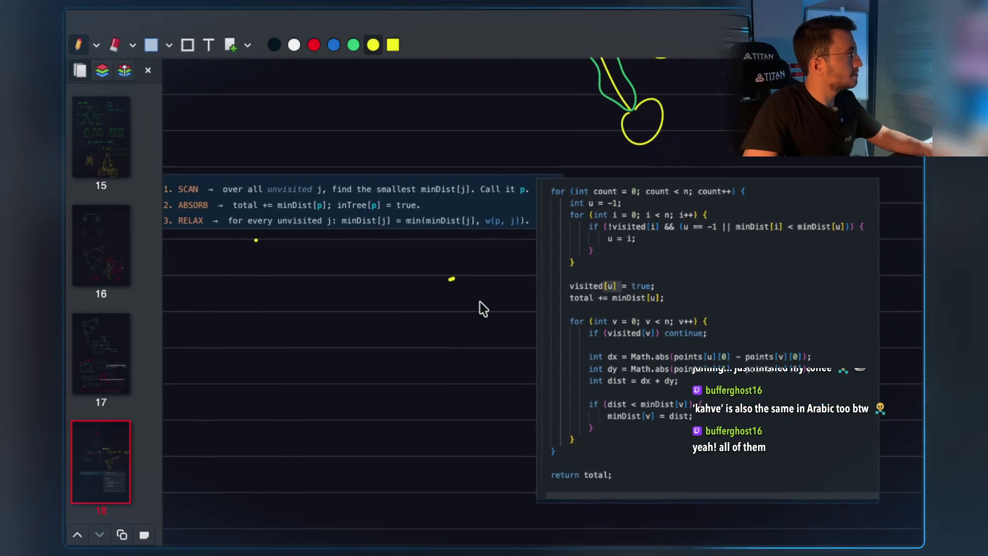
scroll(483, 308, down, 1)
scroll(481, 308, up, 3)
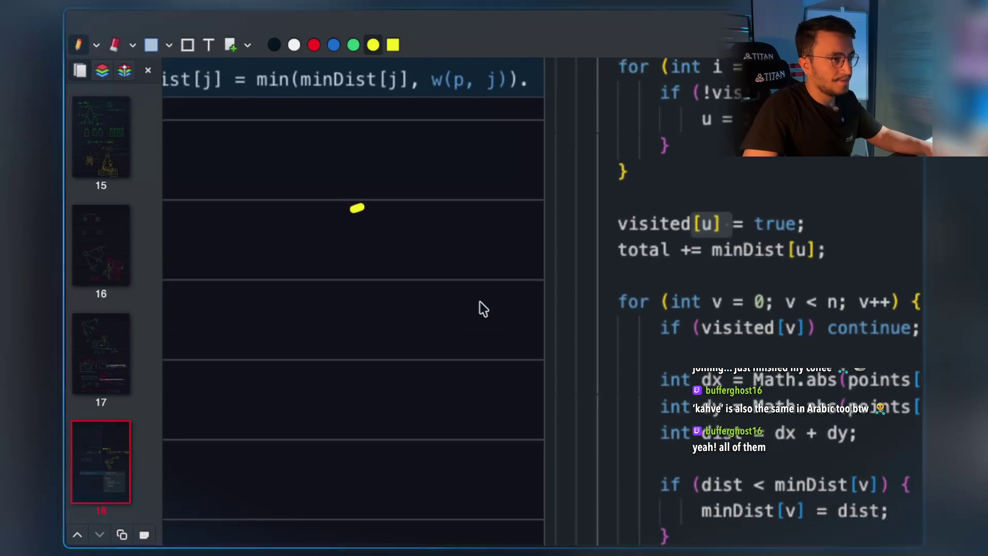
scroll(481, 309, down, 1)
scroll(420, 260, up, 2)
scroll(420, 261, up, 2)
scroll(273, 220, left, 4)
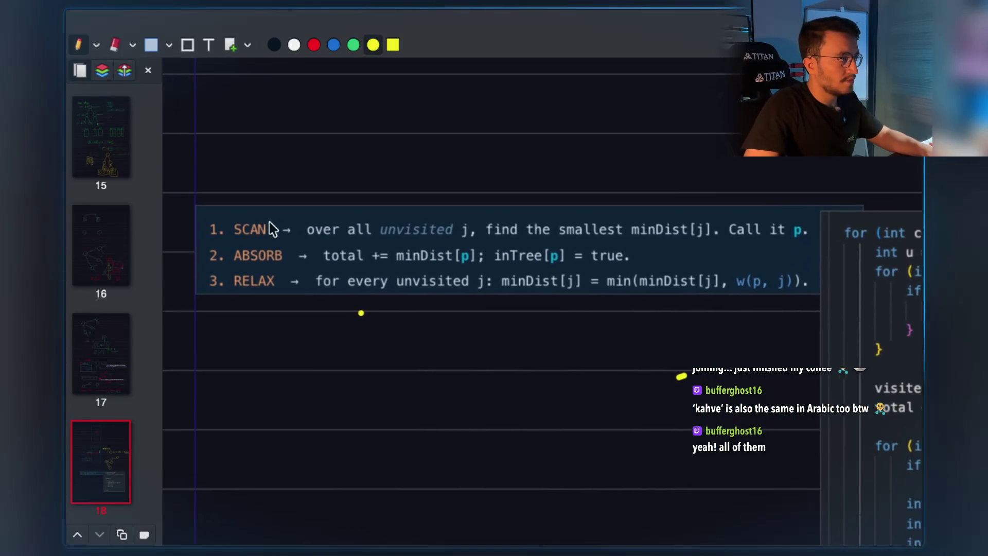
scroll(463, 231, right, 8)
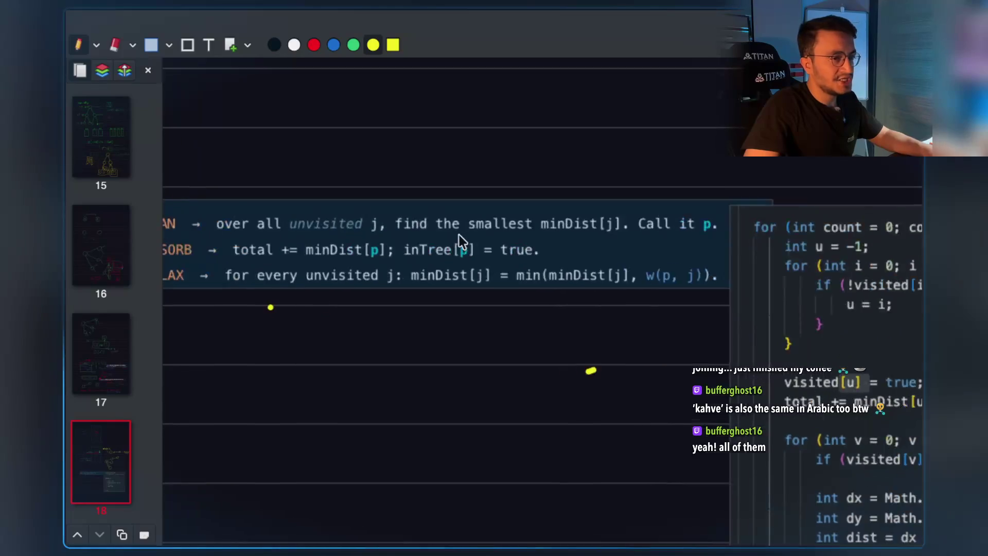
scroll(556, 267, down, 1)
scroll(624, 277, right, 1)
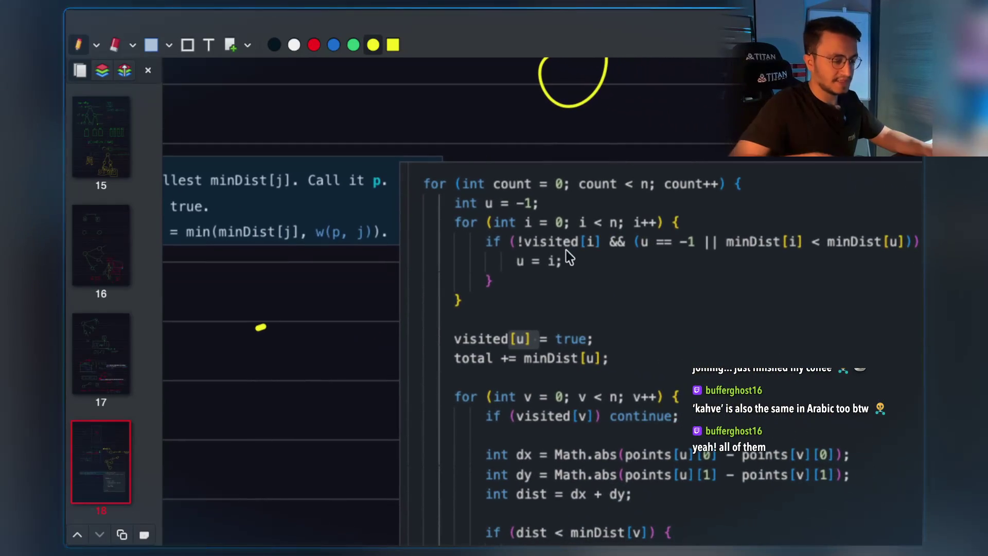
scroll(566, 251, left, 10)
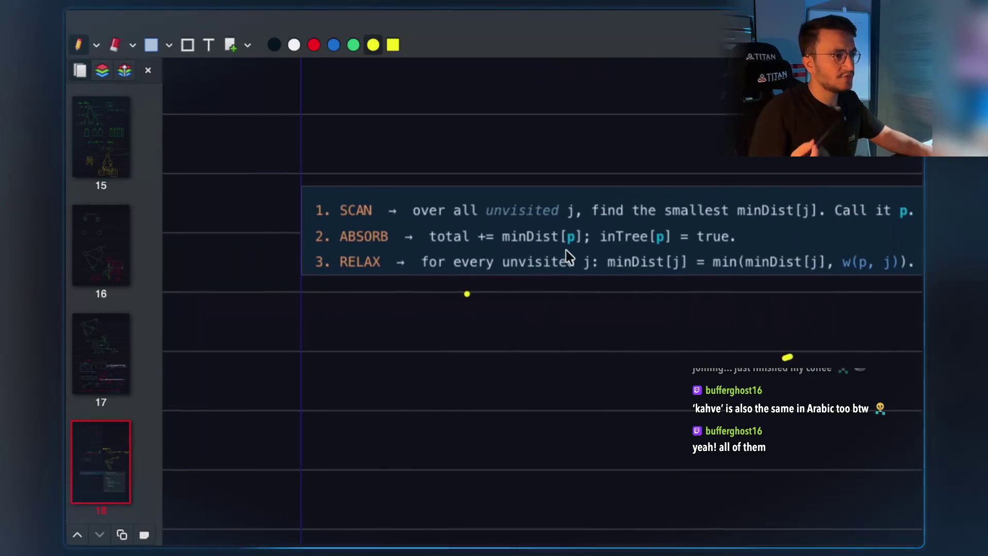
scroll(566, 251, right, 8)
scroll(566, 257, right, 3)
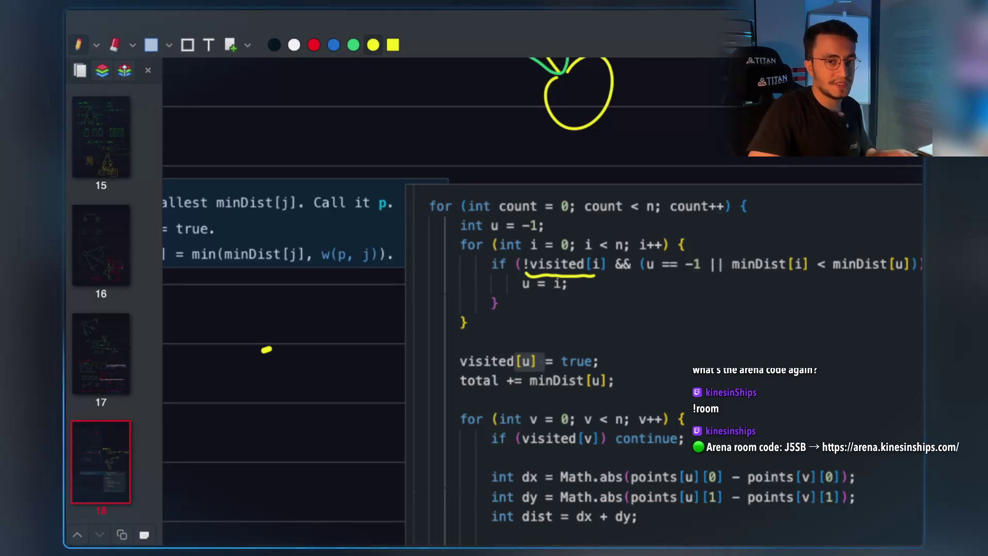
Bracket the inner scan loop and write O(n) beside it.
scroll(650, 298, right, 3)
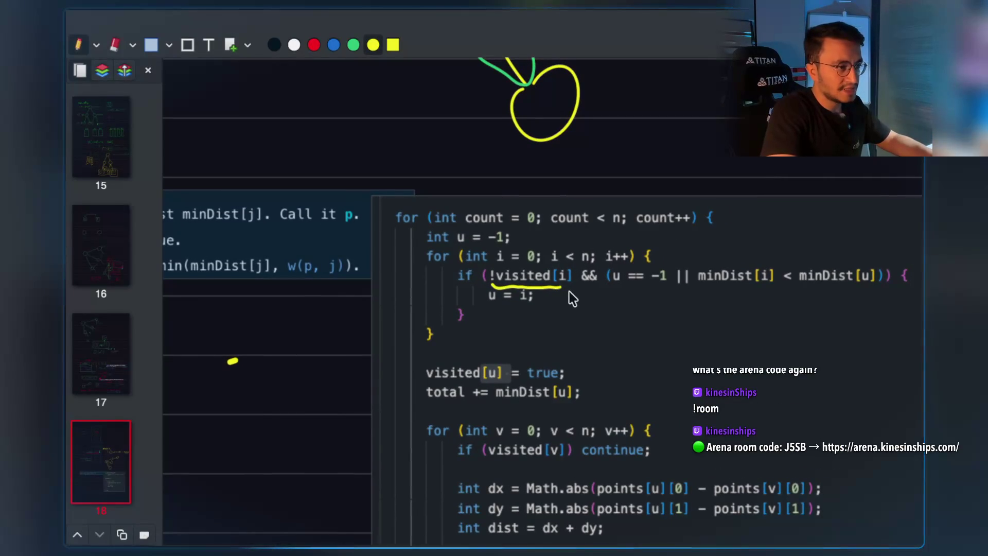
scroll(569, 293, right, 5)
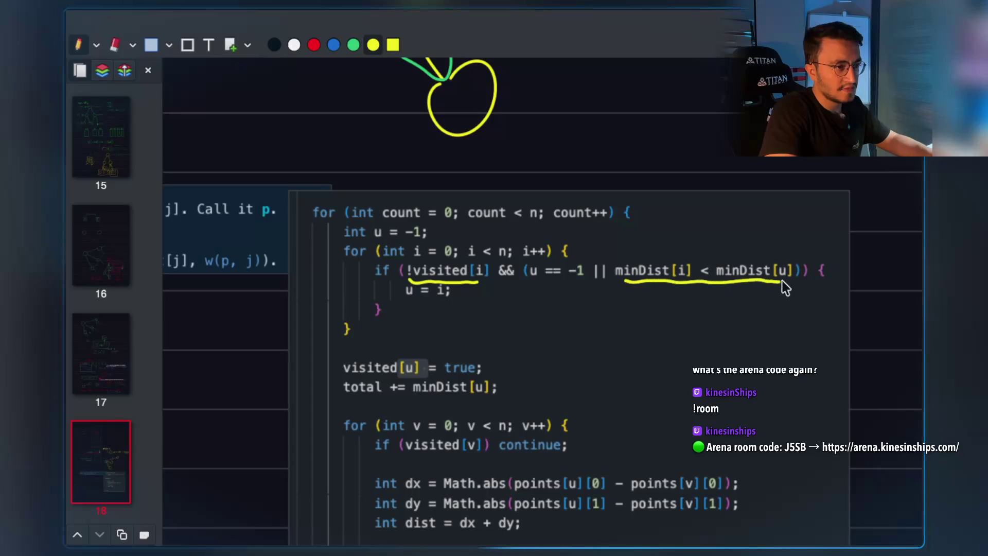
scroll(582, 345, left, 15)
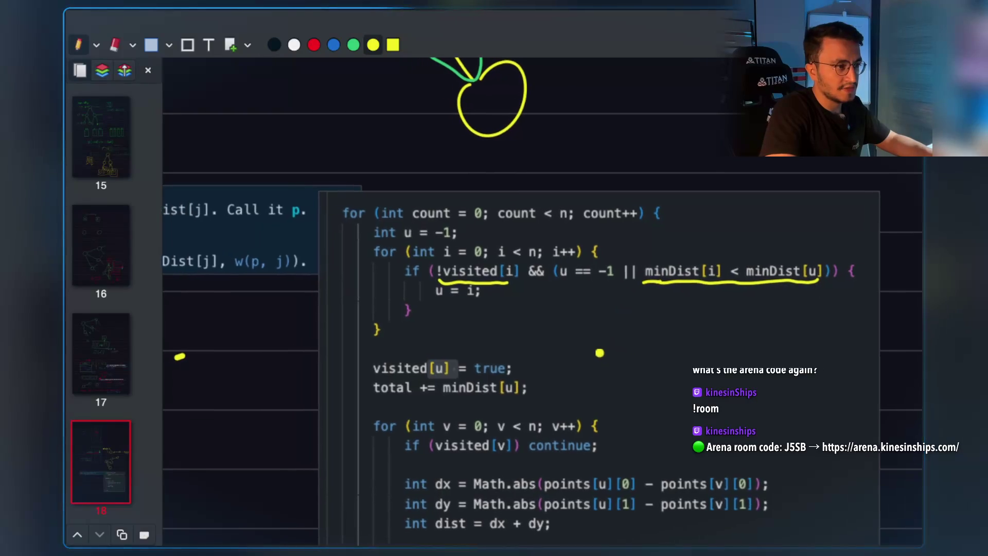
scroll(440, 243, right, 1)
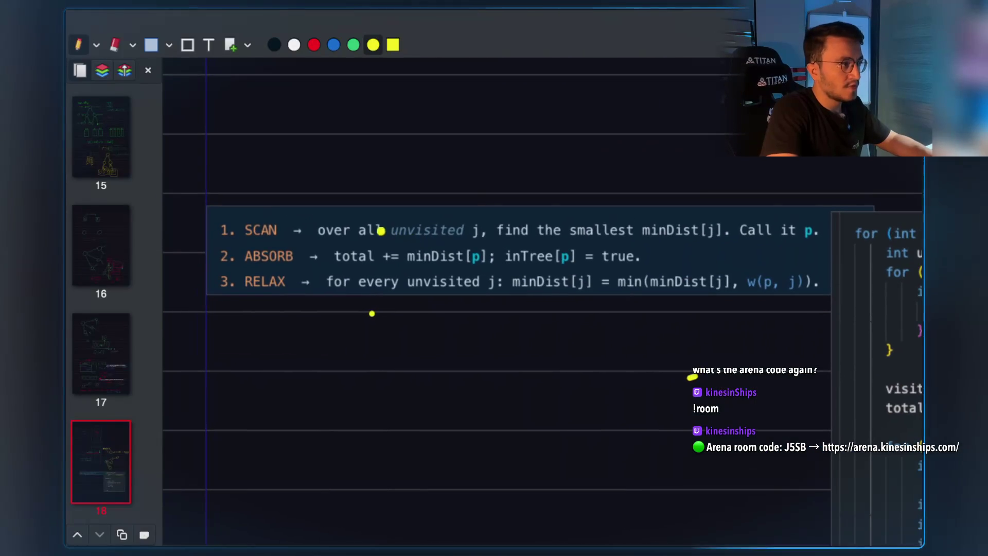
scroll(415, 246, right, 4)
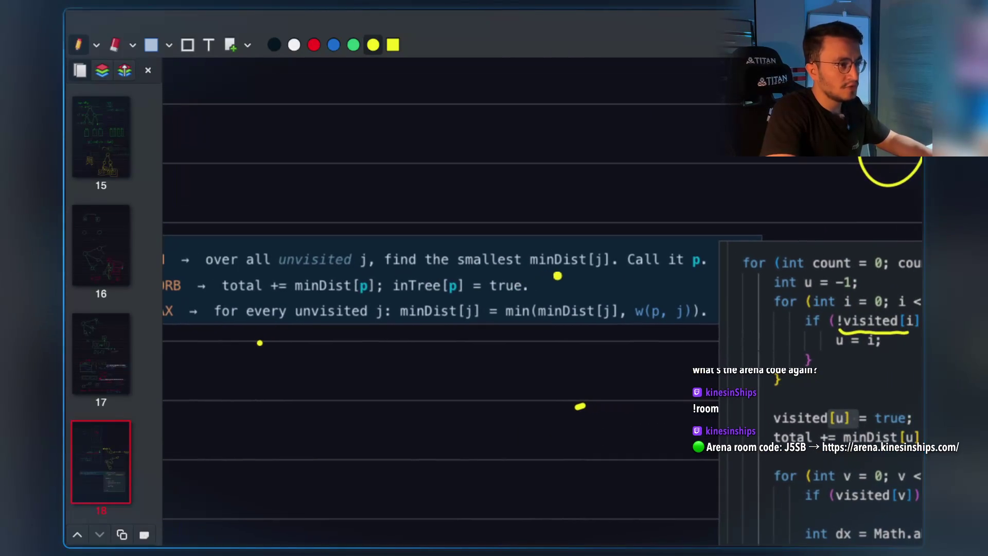
scroll(563, 275, right, 1)
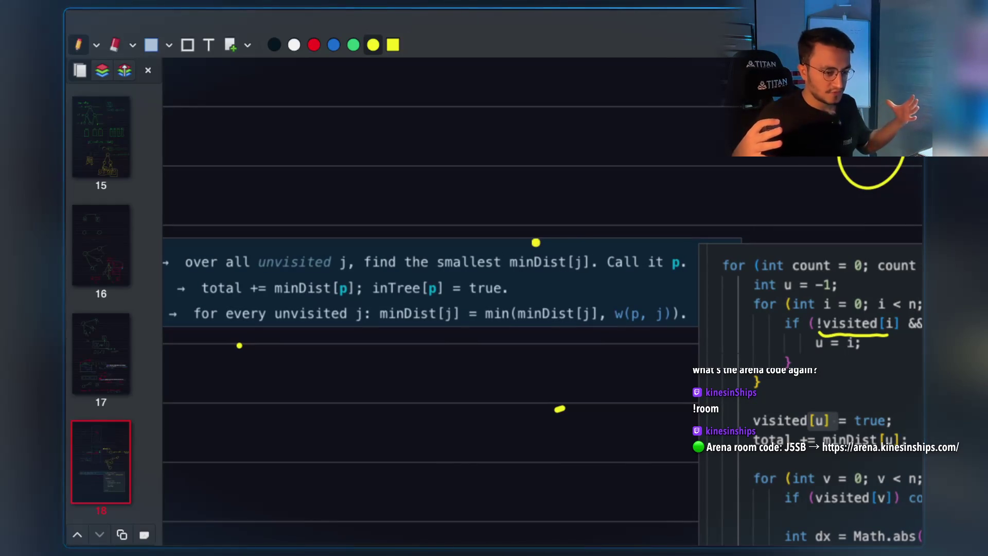
scroll(571, 269, right, 5)
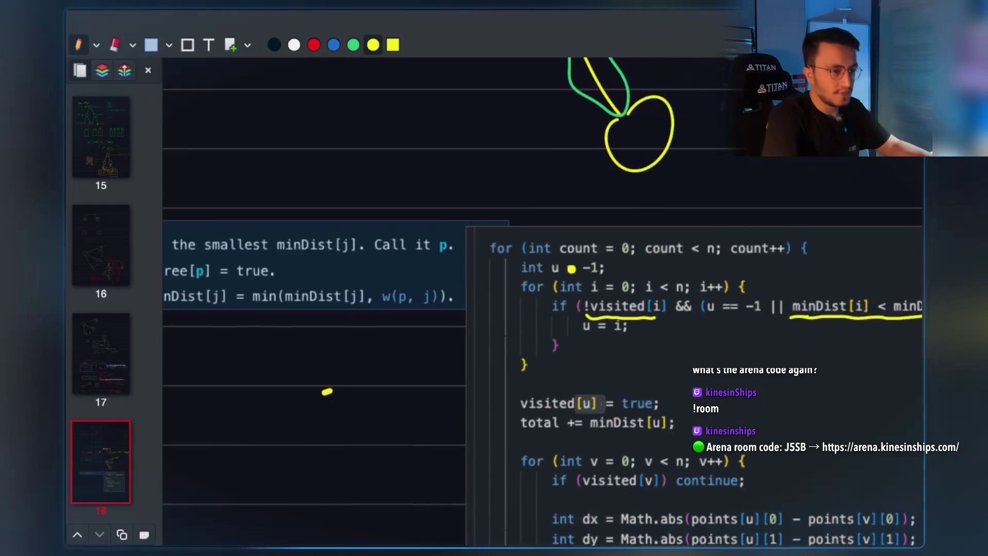
scroll(572, 268, right, 4)
drag(347, 279, 330, 278)
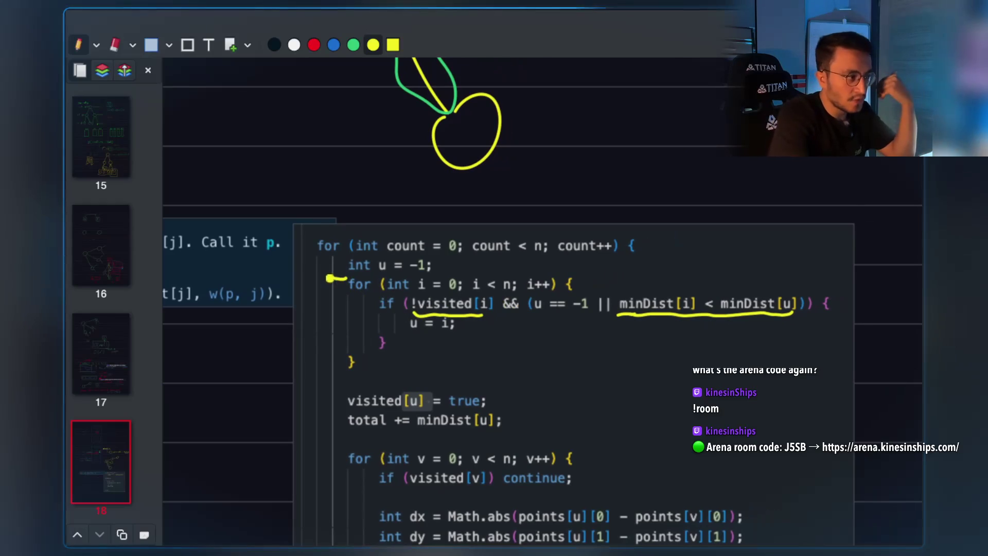
drag(291, 319, 292, 342)
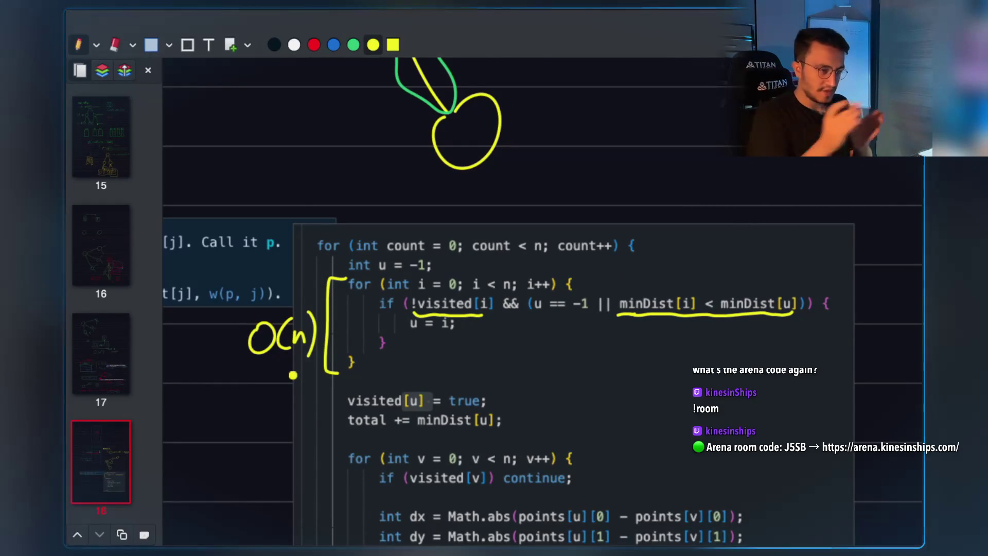
Erase a stray stroke and write step number 1 beside O(n).
scroll(293, 376, left, 10)
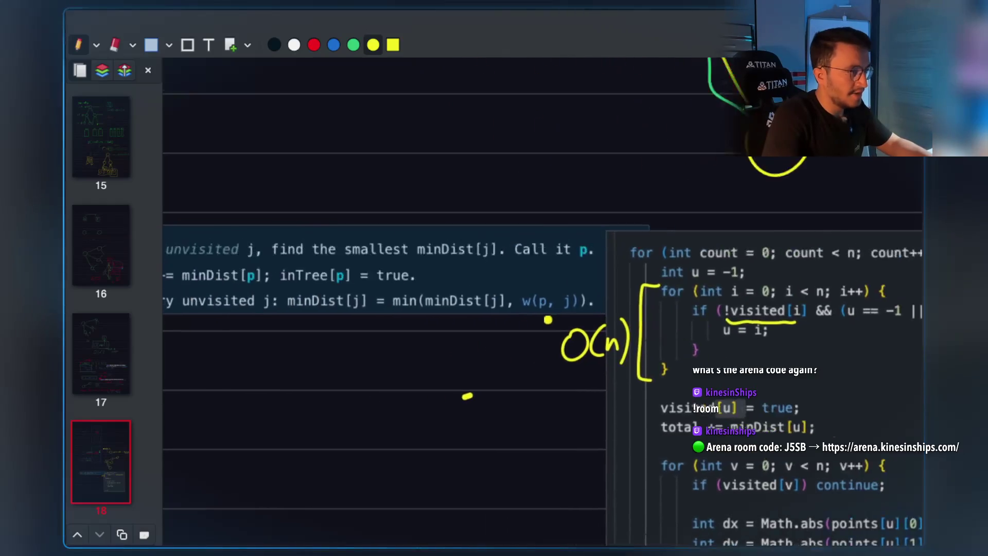
scroll(416, 366, right, 6)
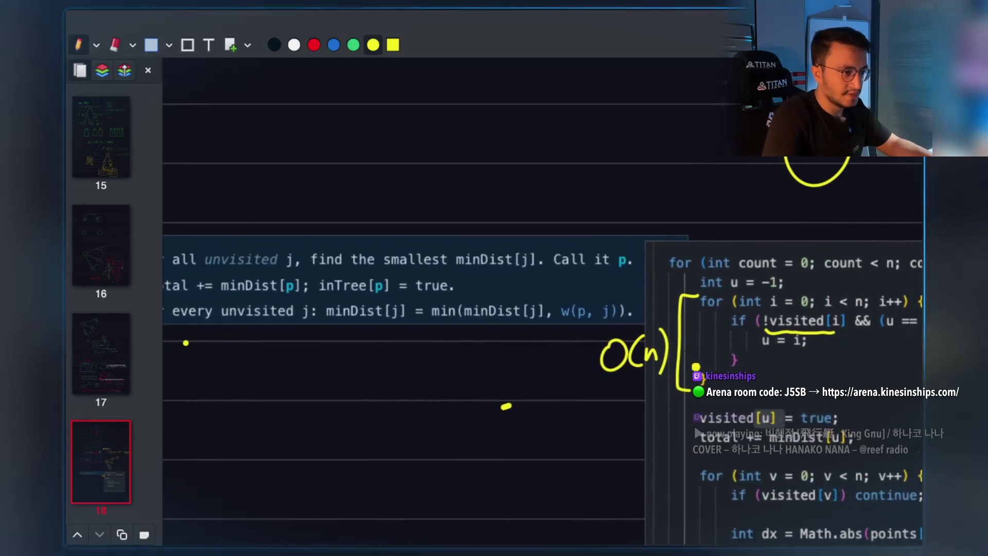
click(116, 45)
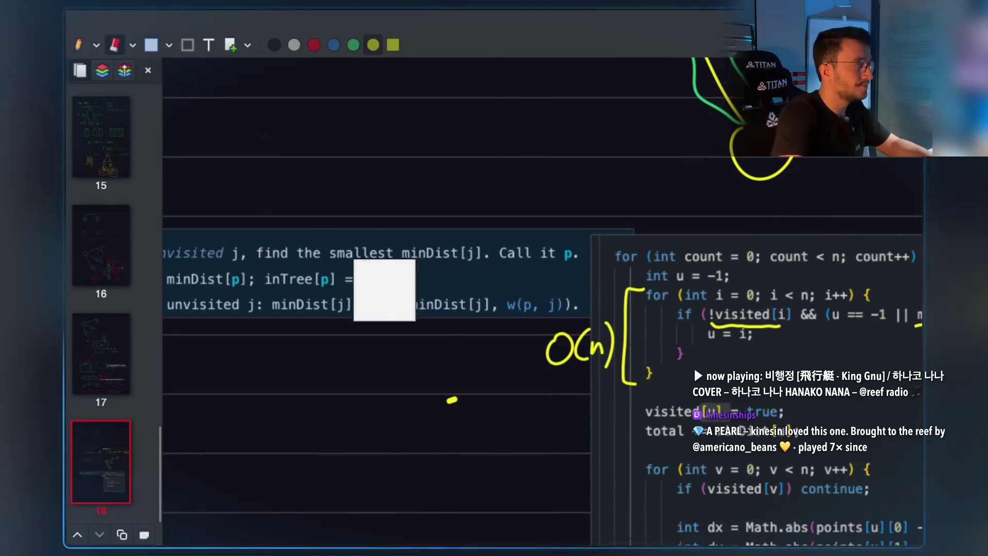
scroll(518, 403, left, 2)
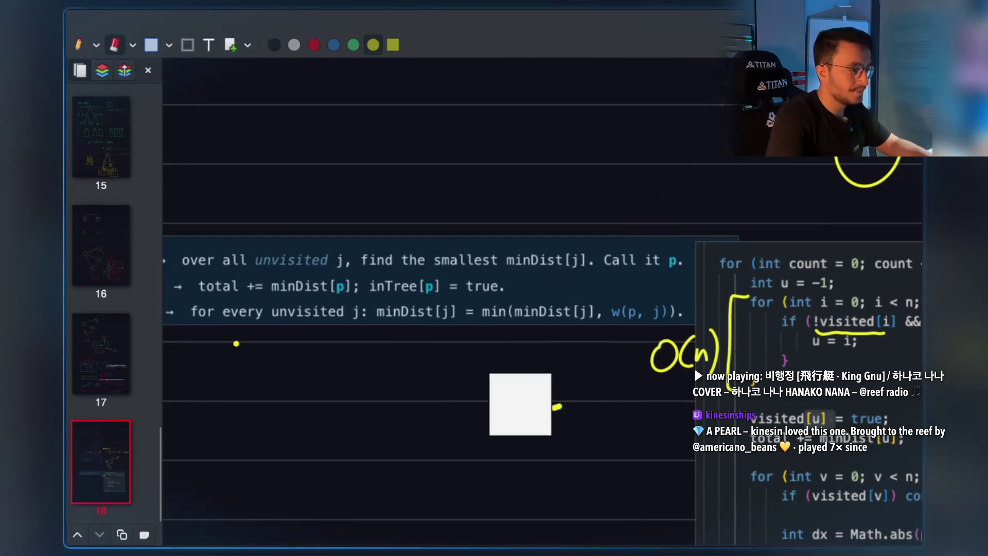
click(78, 45)
mouse_move(622, 346)
mouse_down()
mouse_move(616, 369)
mouse_move(637, 361)
mouse_move(630, 333)
mouse_up()
Label the visited[u] lines as step 2.
scroll(534, 354, left, 3)
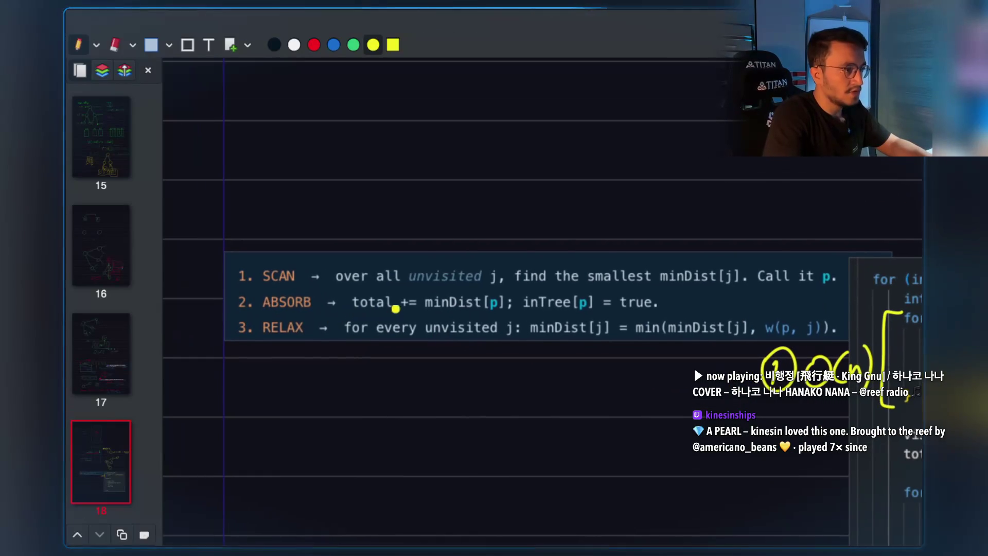
scroll(396, 309, right, 5)
scroll(395, 309, down, 2)
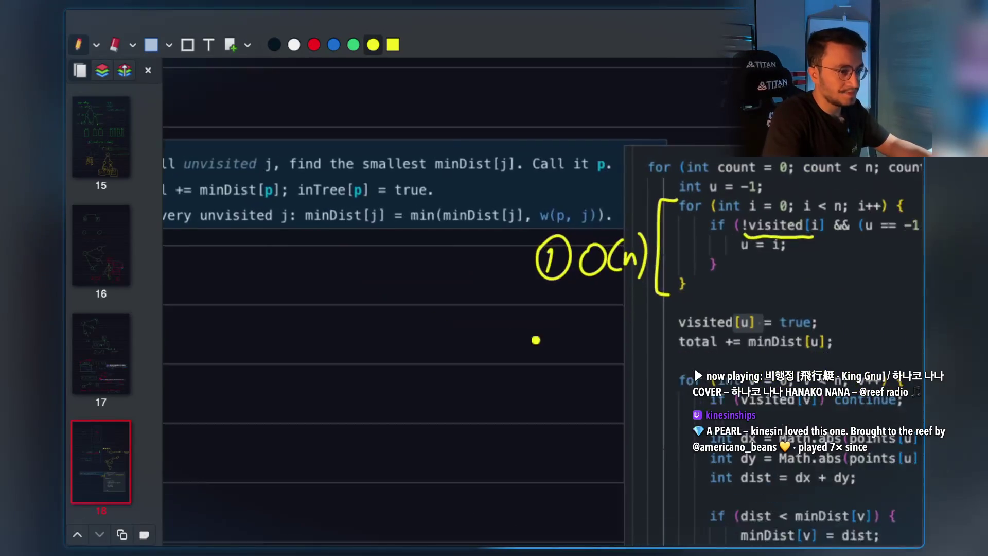
scroll(536, 340, right, 3)
scroll(536, 339, down, 1)
drag(507, 293, 516, 306)
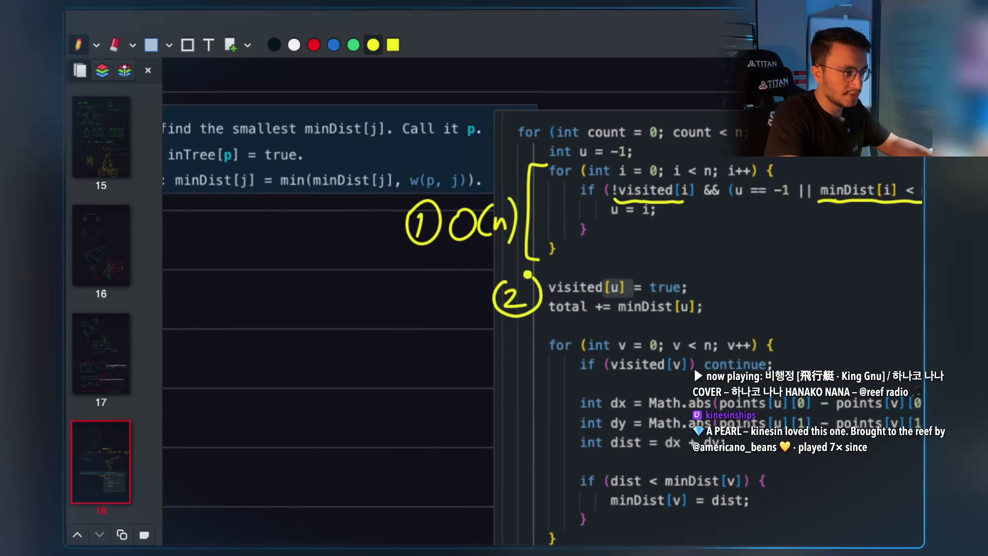
Underline j in the RELAX step and bracket the relax loop over v.
scroll(468, 380, left, 8)
scroll(468, 381, up, 2)
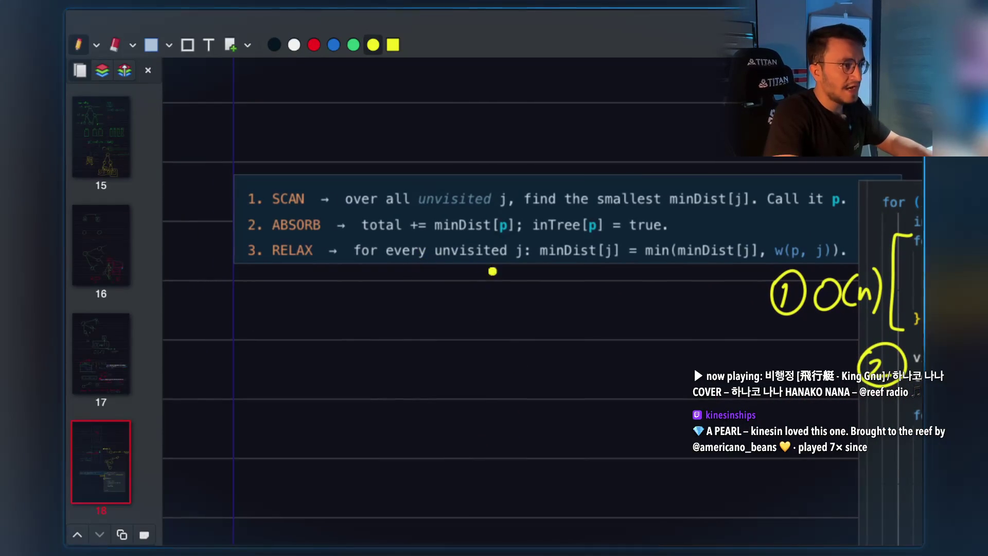
drag(508, 266, 531, 265)
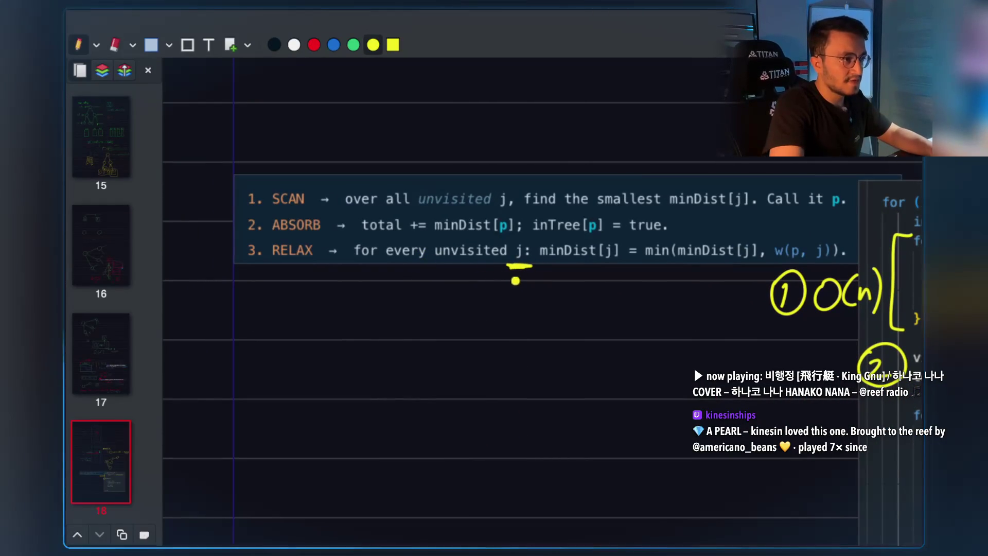
scroll(520, 280, right, 2)
scroll(528, 278, down, 2)
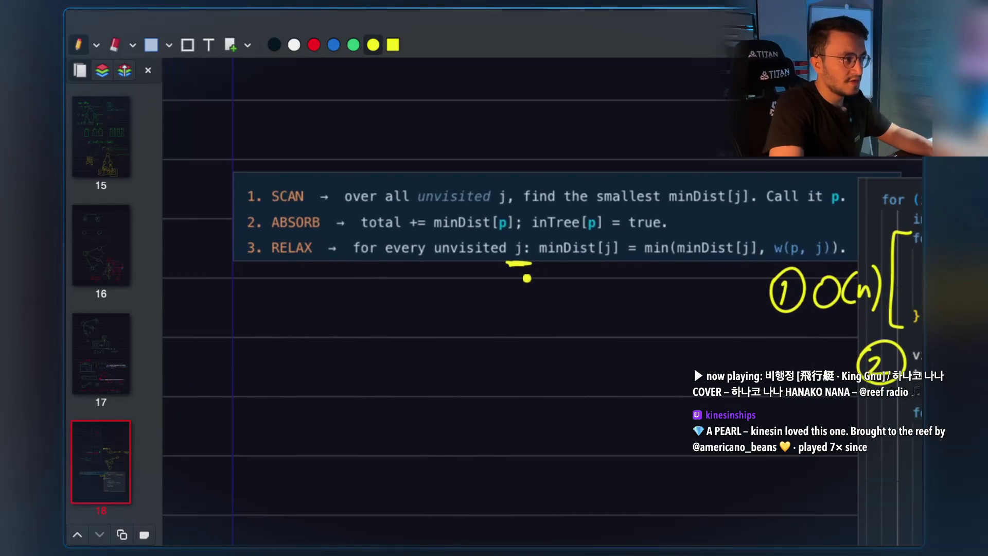
scroll(532, 283, right, 6)
scroll(532, 283, down, 3)
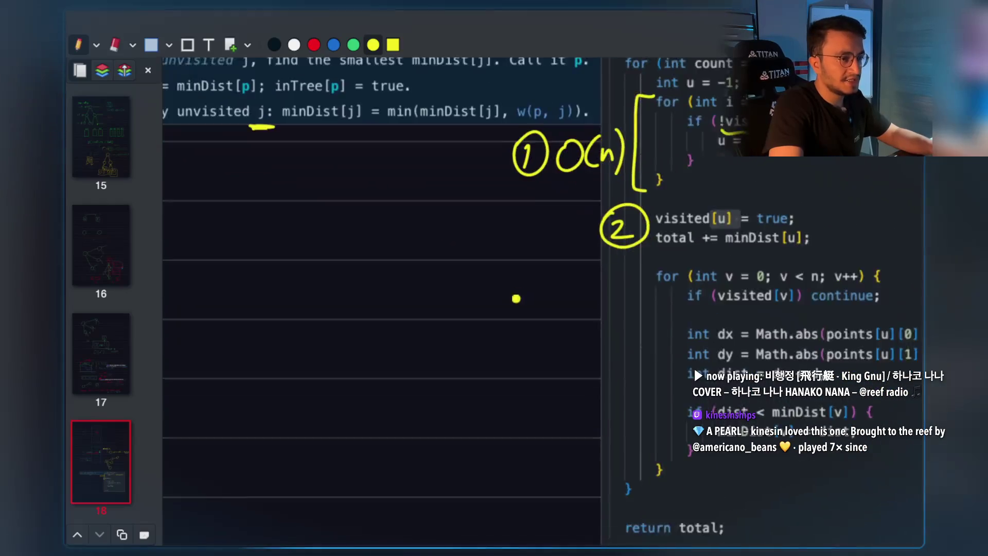
scroll(493, 291, right, 1)
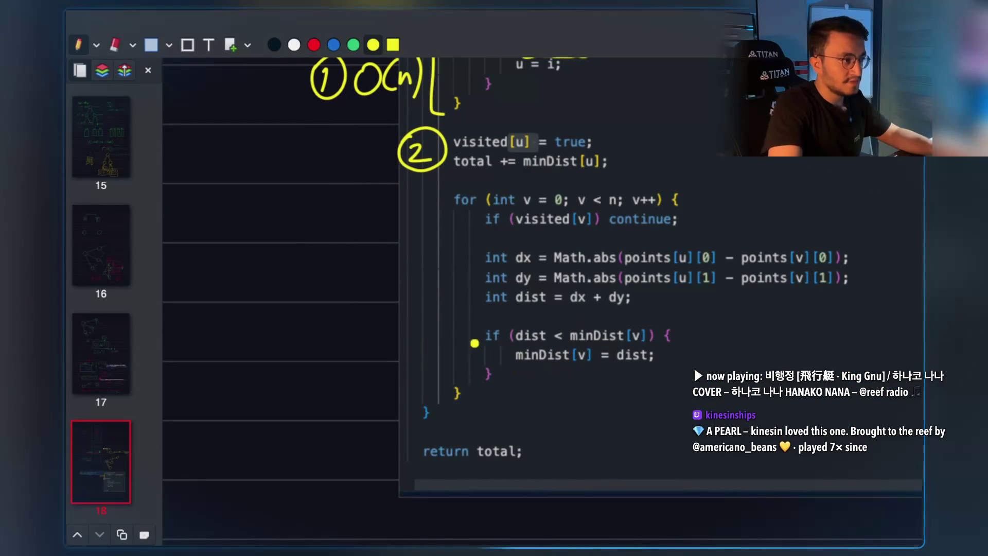
drag(445, 189, 428, 266)
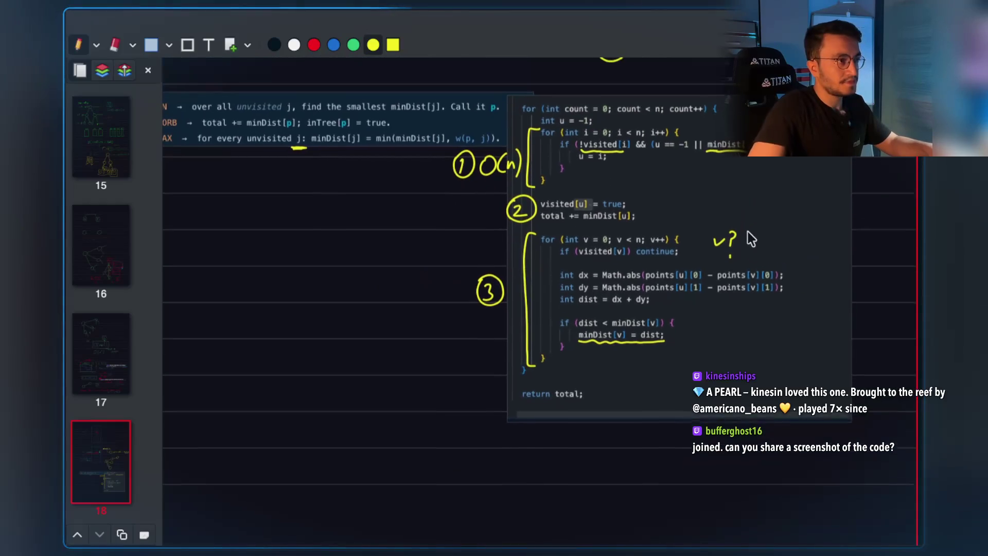
key(super+Tab)
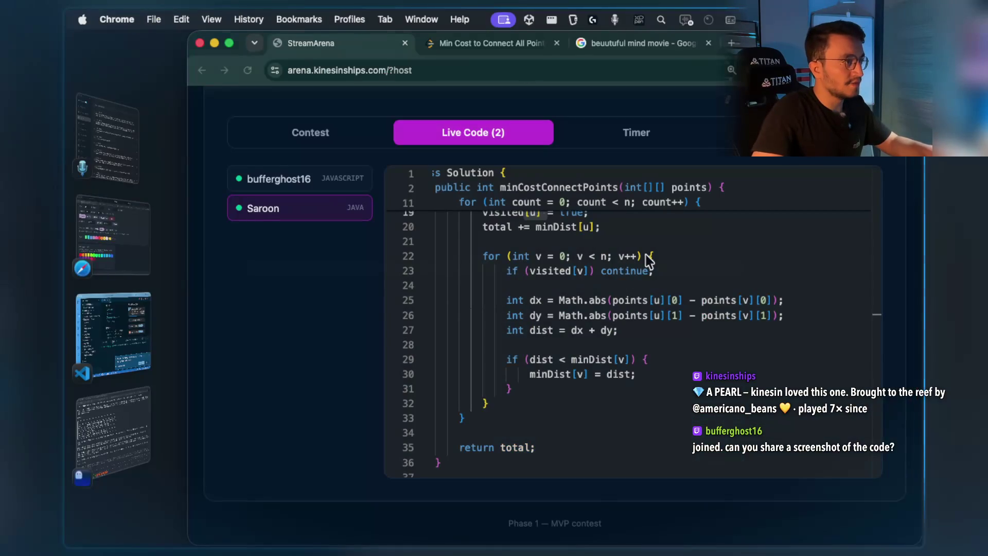
Copy all the Java code from the editor and send it as a live chat message.
scroll(412, 211, up, 3)
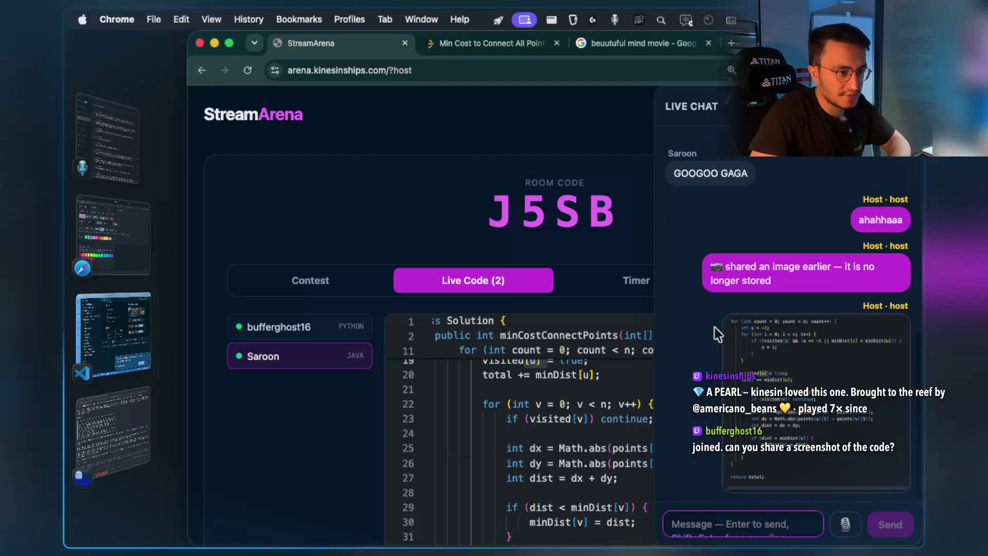
click(544, 416)
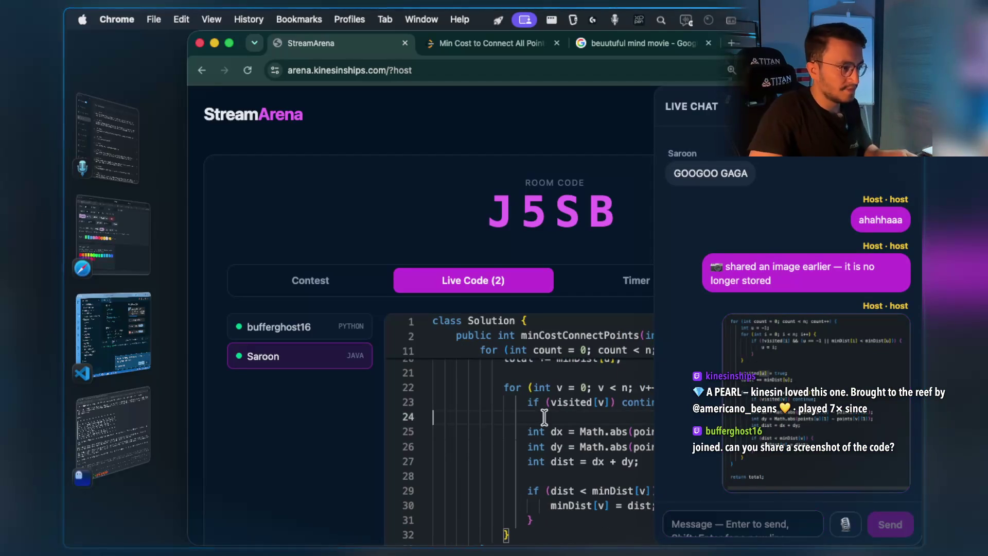
key(super+a)
key(super+c)
click(741, 524)
key(super+v)
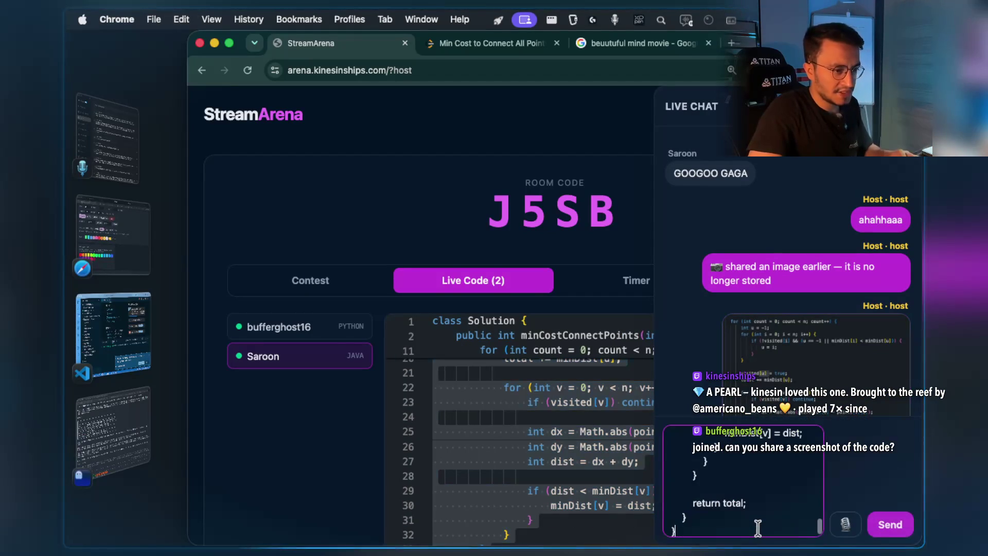
key(Return)
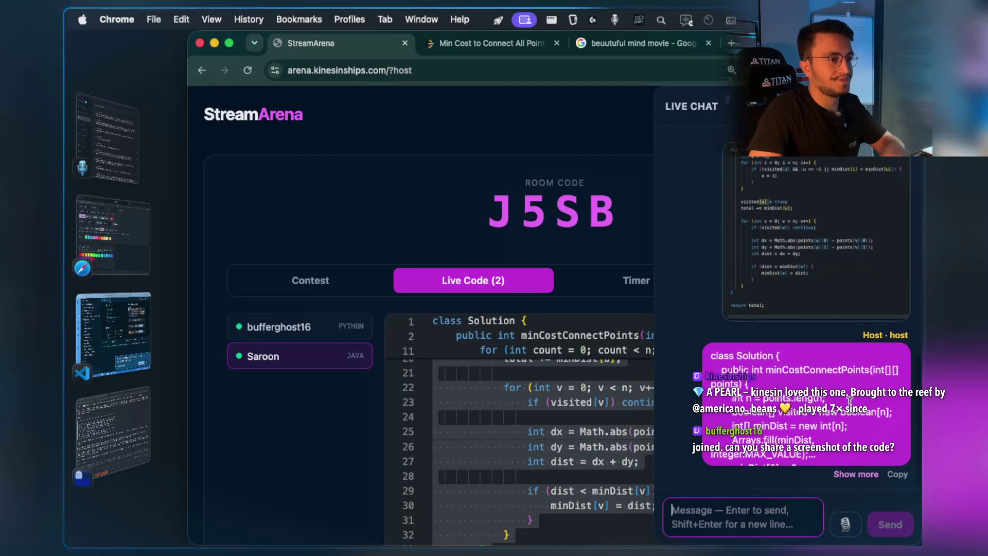
click(590, 387)
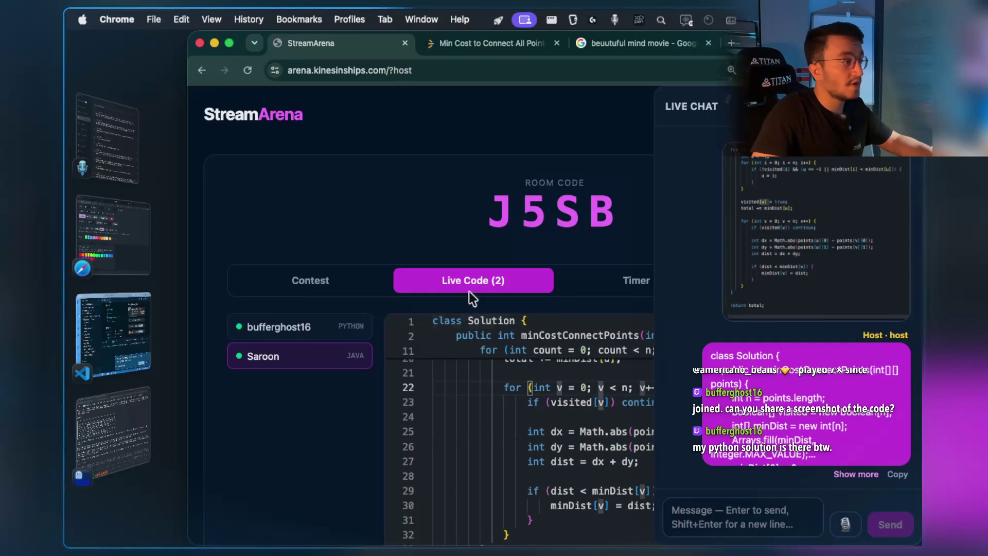
click(312, 328)
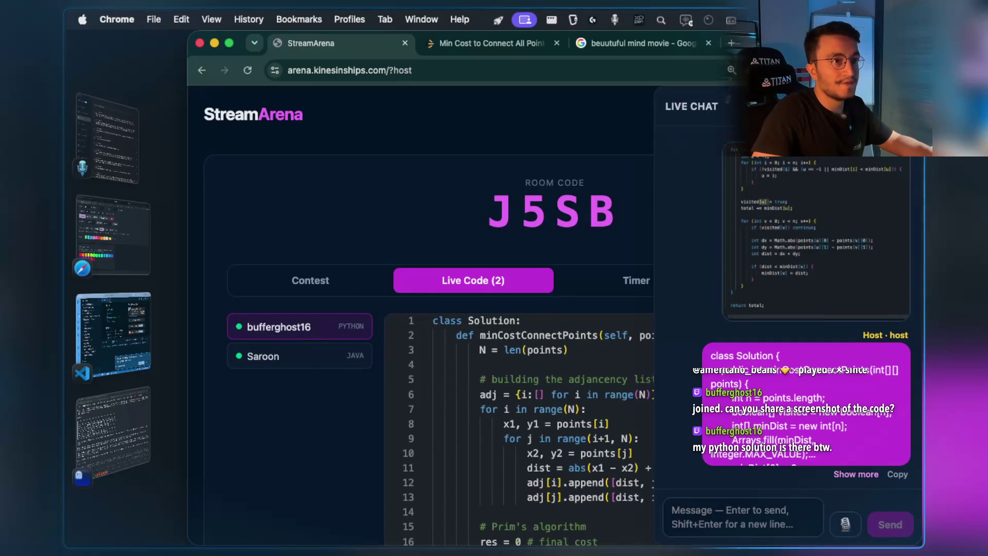
Make the browser full screen and scroll through the participant's Python solution.
scroll(618, 222, down, 3)
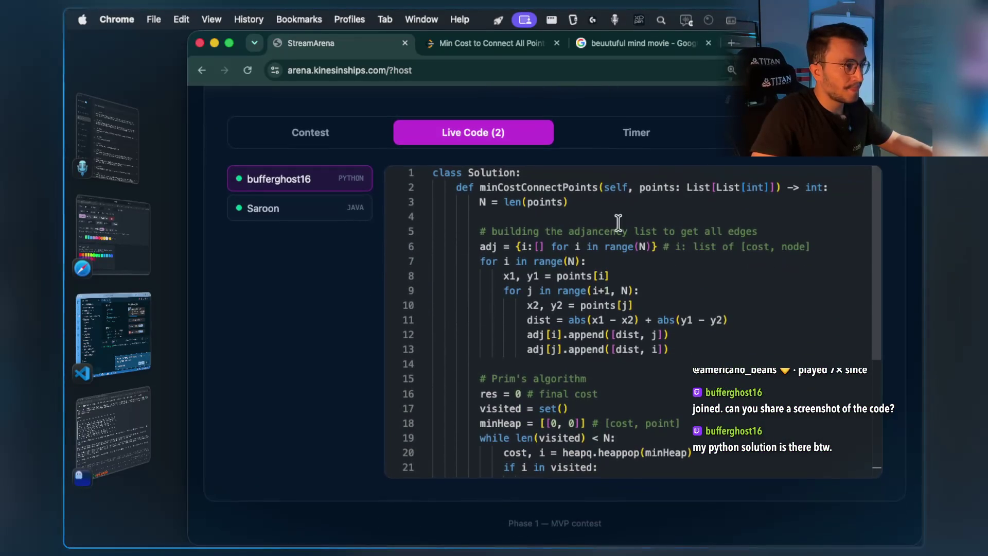
scroll(379, 254, up, 1)
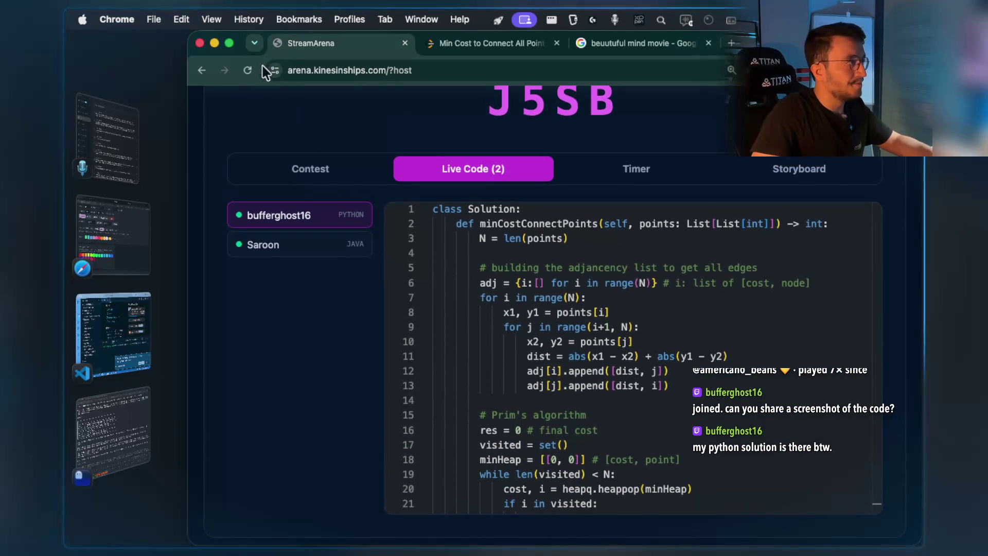
mouse_move(229, 43)
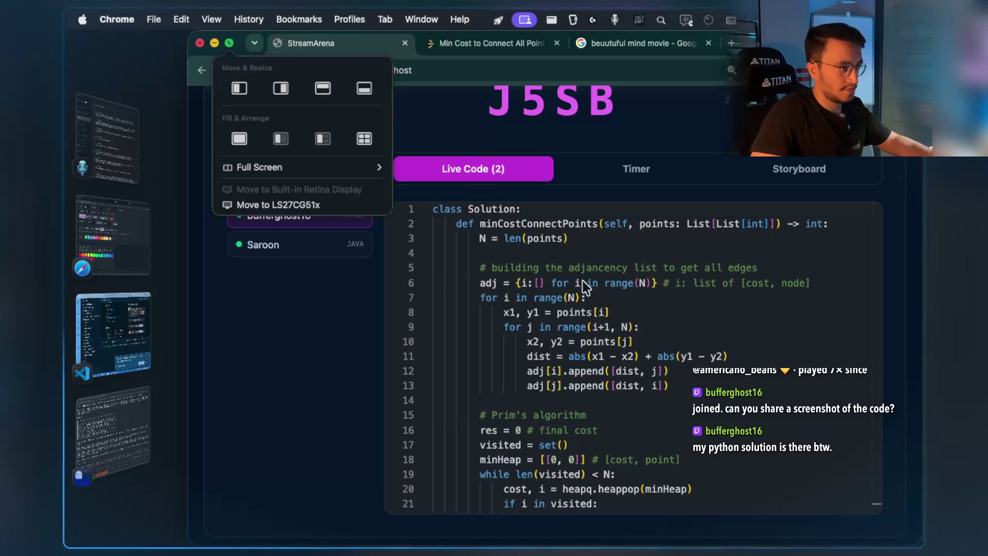
click(230, 43)
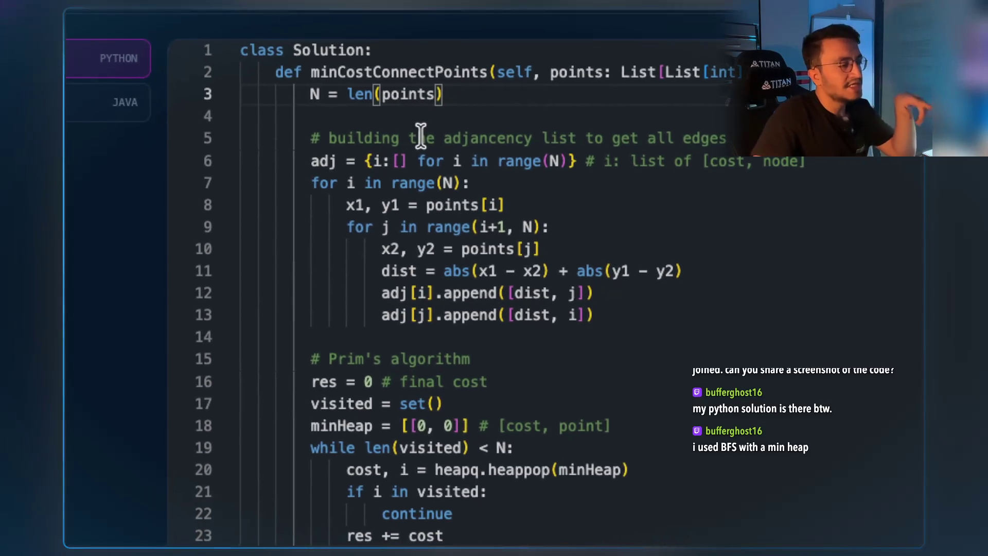
scroll(437, 170, down, 2)
scroll(461, 198, down, 2)
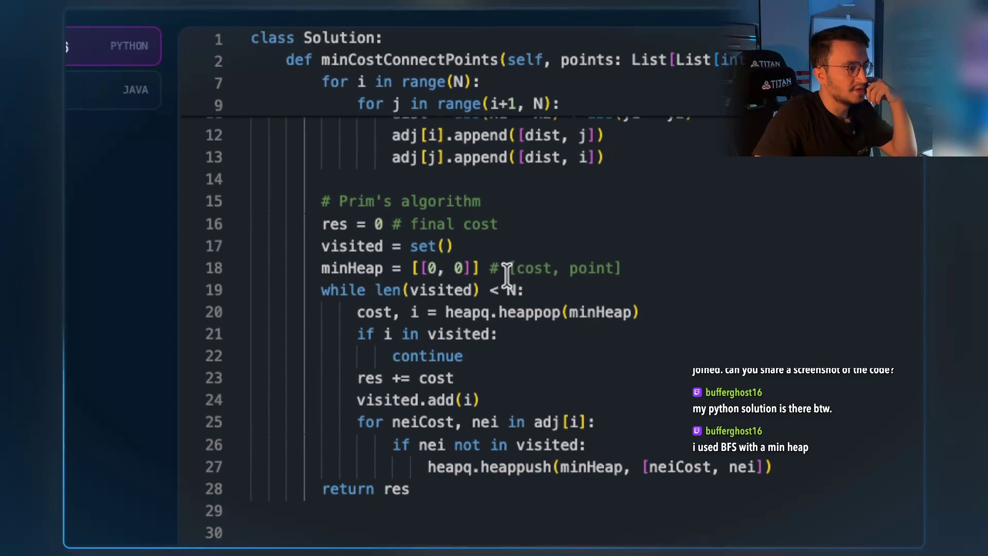
scroll(510, 260, up, 1)
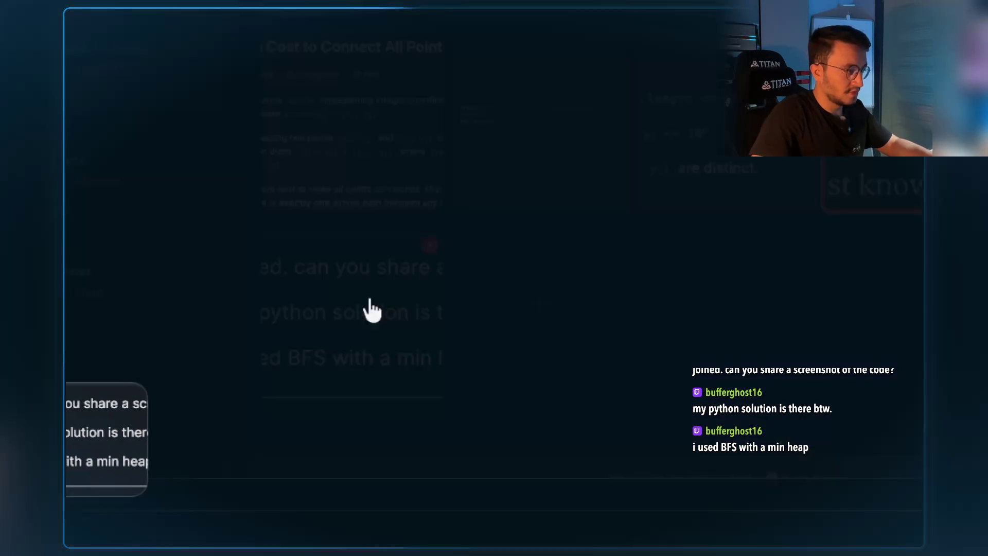
Tag the chat screenshot with the red and orange colours.
right_click(516, 132)
click(582, 231)
click(537, 260)
click(547, 250)
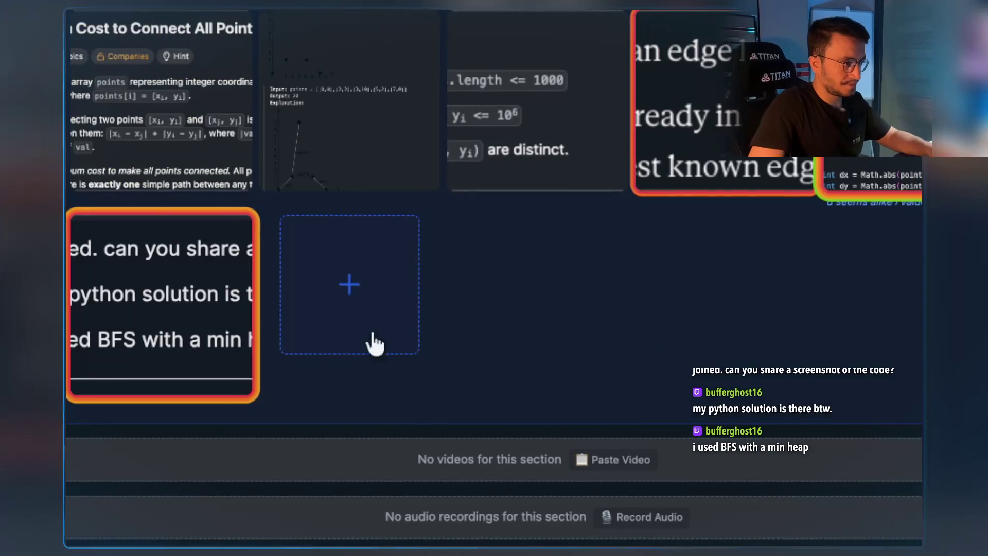
Caption the screenshot 'BFS with min heap' and save it.
right_click(334, 278)
click(392, 298)
text(BF)
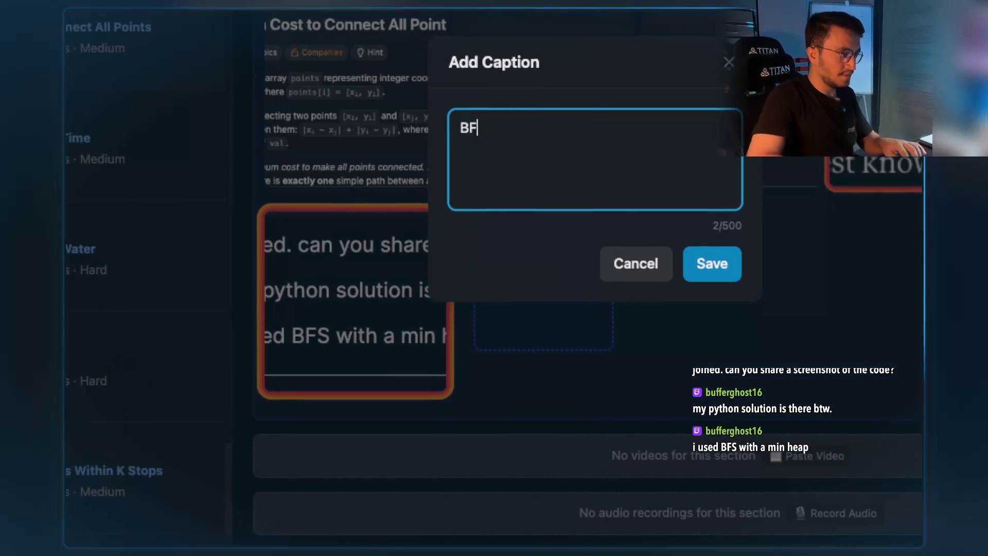
text(S with min heap)
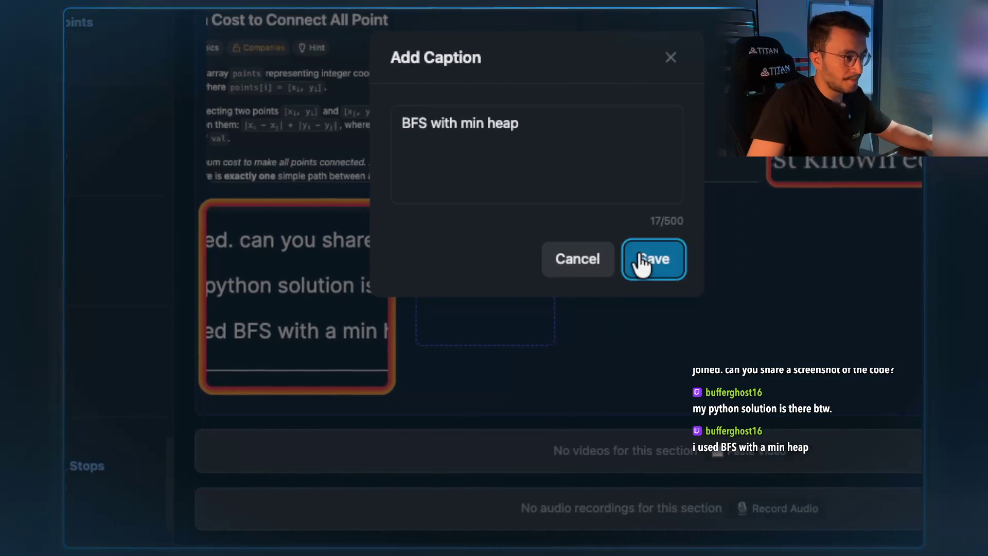
click(723, 263)
scroll(585, 261, up, 10)
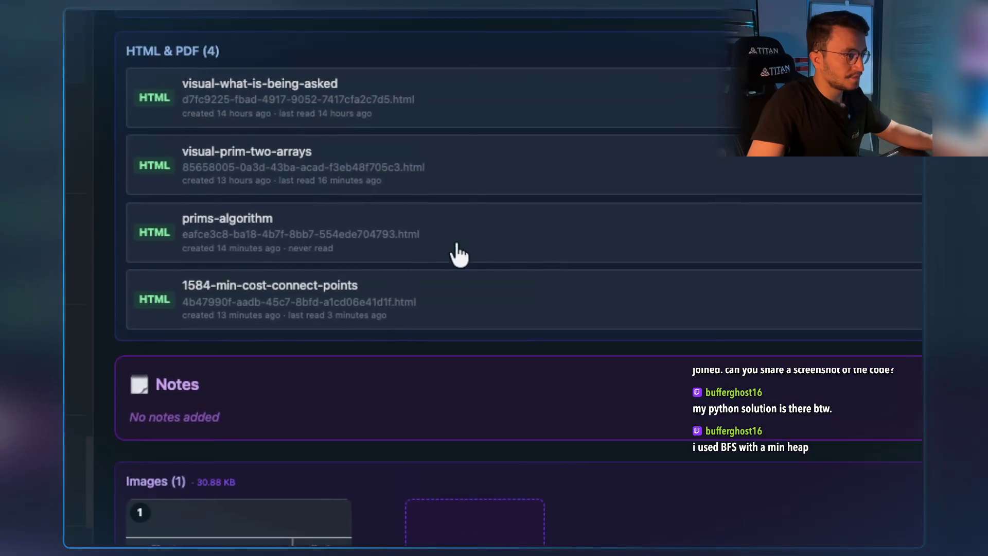
Open the 1584-min-cost-connect-points page and scroll to the approach comparison table.
click(549, 221)
scroll(584, 237, down, 5)
scroll(589, 279, down, 15)
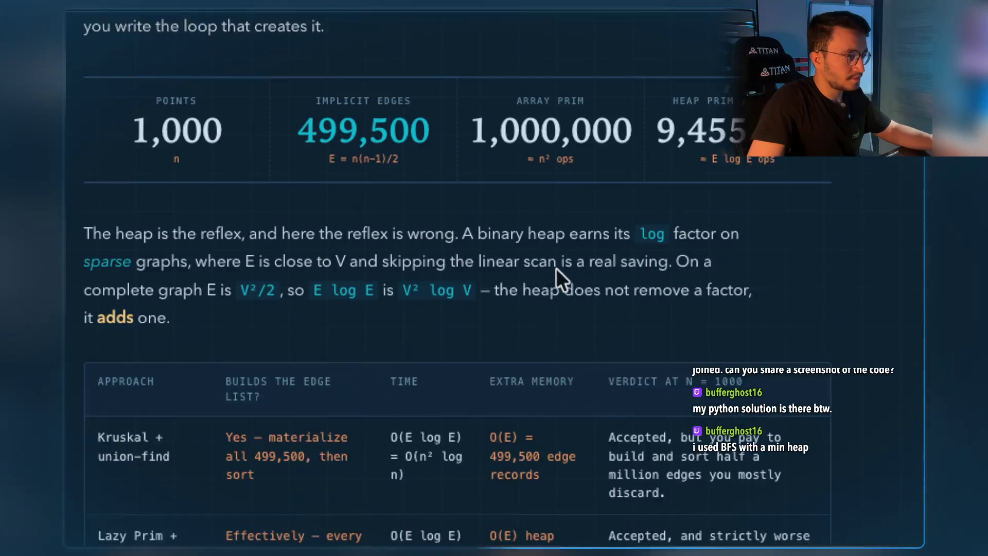
scroll(552, 280, down, 5)
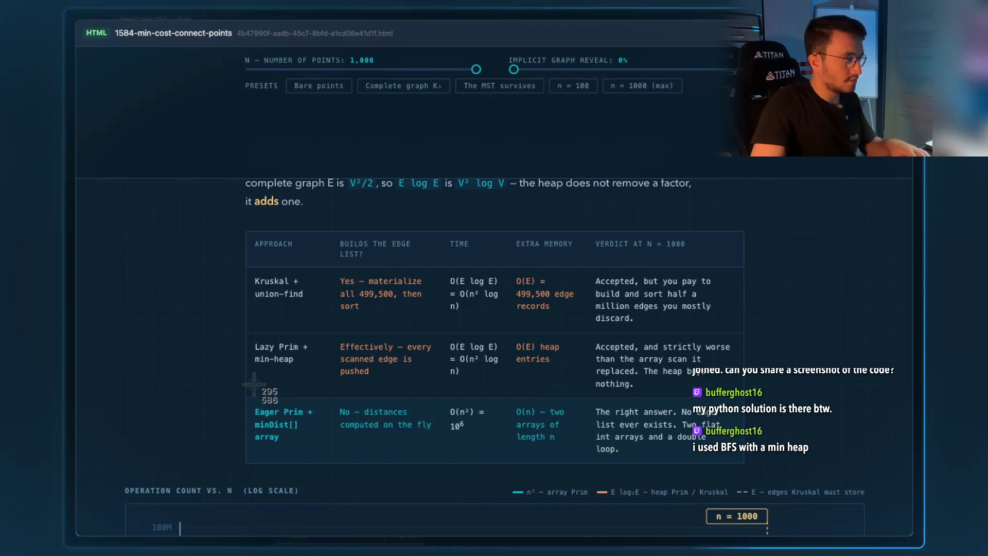
mouse_move(244, 223)
mouse_down()
mouse_move(441, 338)
mouse_move(756, 487)
mouse_up()
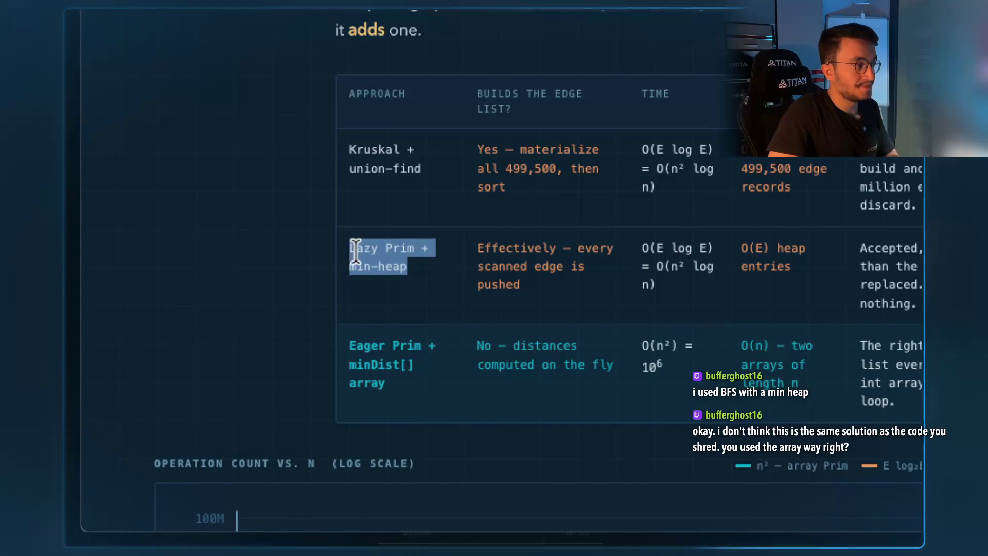
mouse_move(396, 378)
mouse_down()
mouse_move(332, 341)
mouse_move(361, 364)
mouse_up()
click(360, 364)
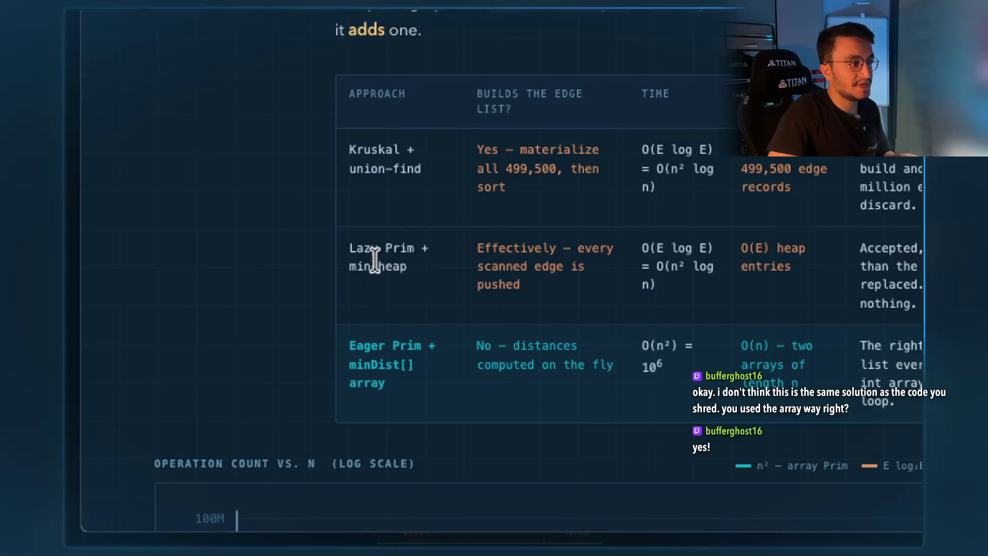
Screenshot the approach comparison table and paste it into the empty image slot.
key(super+shift+4)
drag(316, 61, 922, 429)
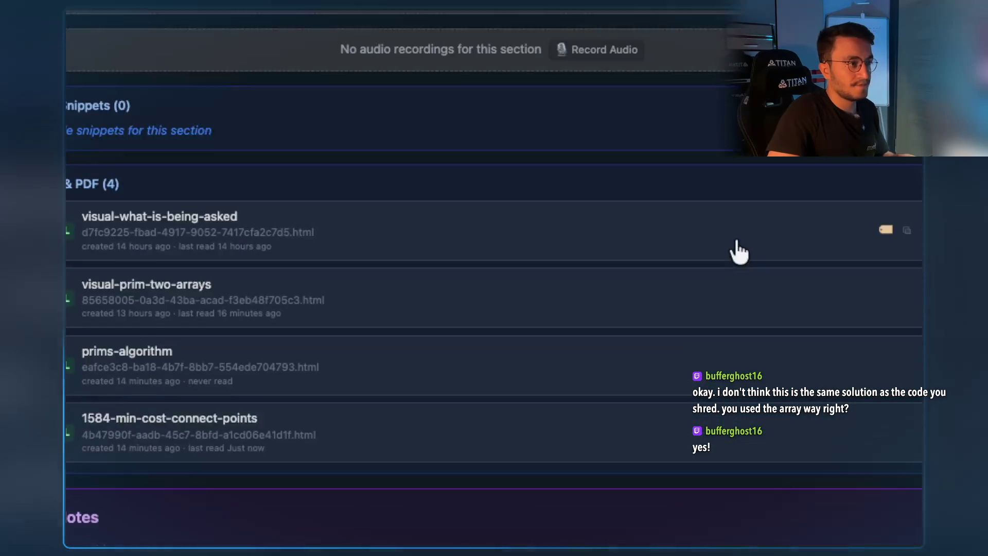
scroll(739, 250, up, 8)
click(349, 210)
scroll(664, 211, down, 10)
Reopen the Connect All Points explainer and scroll to its minDist[j] invariant section.
click(386, 287)
scroll(587, 180, down, 10)
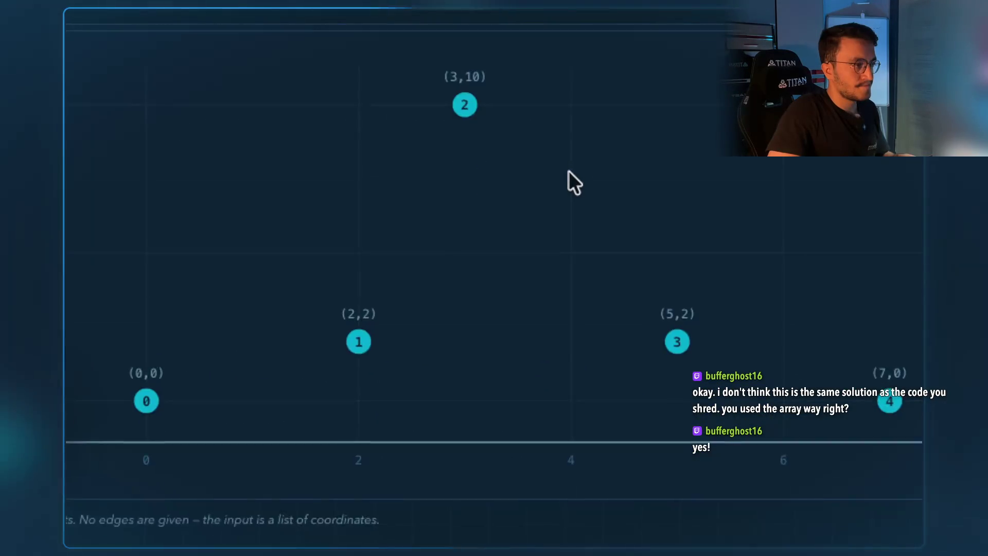
scroll(566, 175, down, 10)
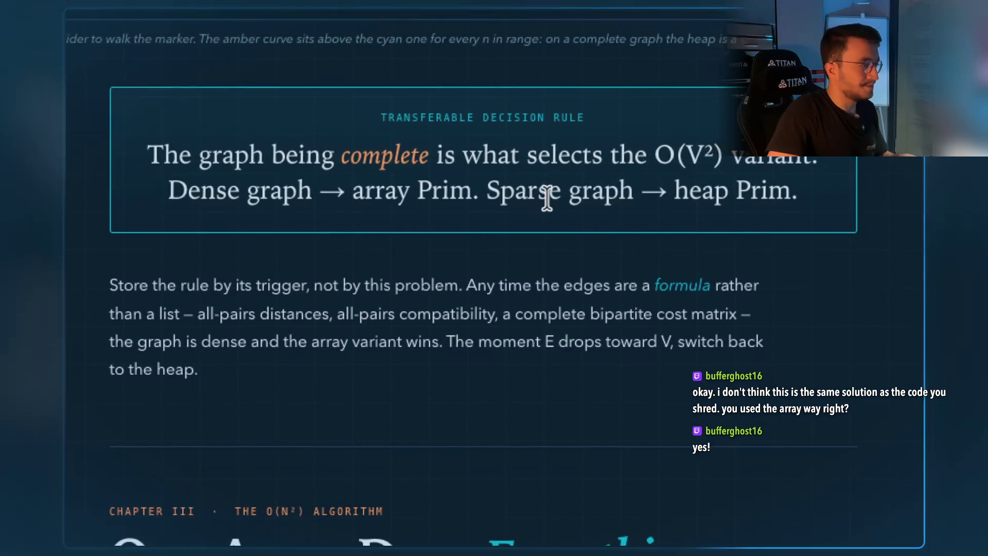
scroll(543, 199, down, 15)
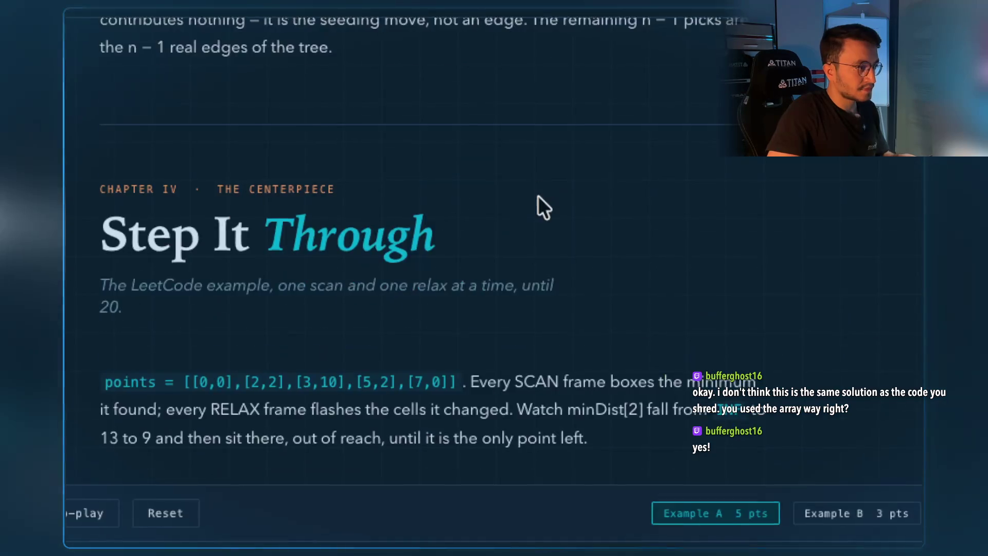
scroll(536, 195, down, 15)
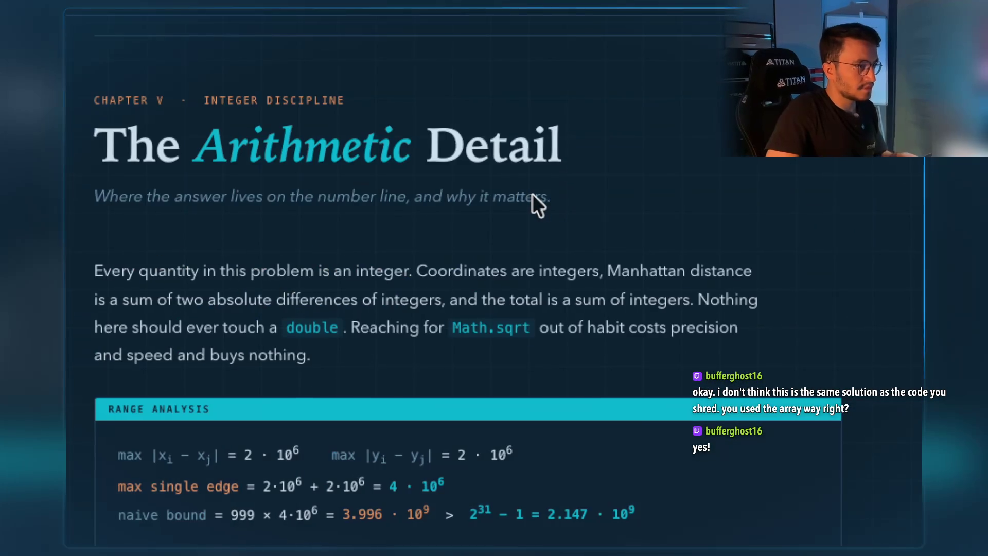
scroll(532, 193, up, 15)
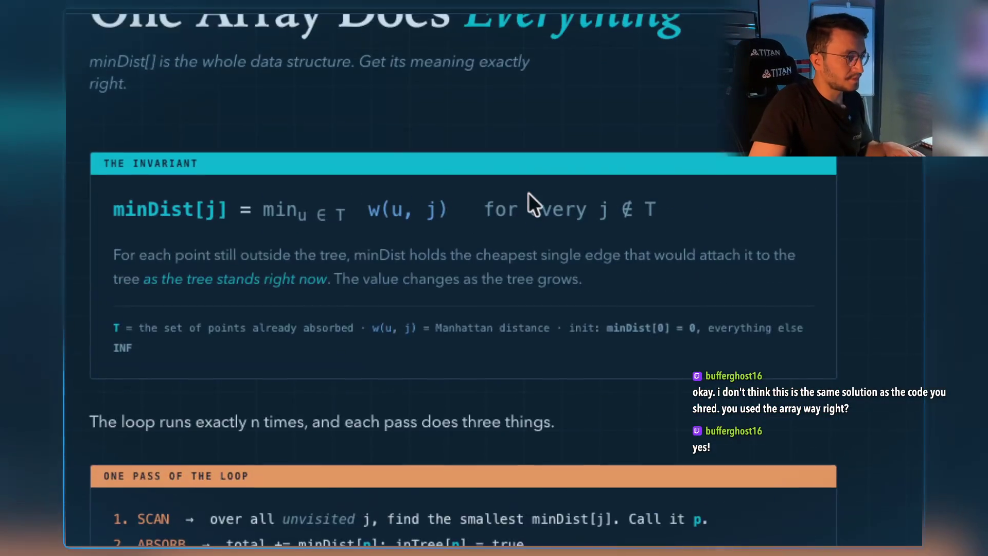
scroll(529, 193, down, 7)
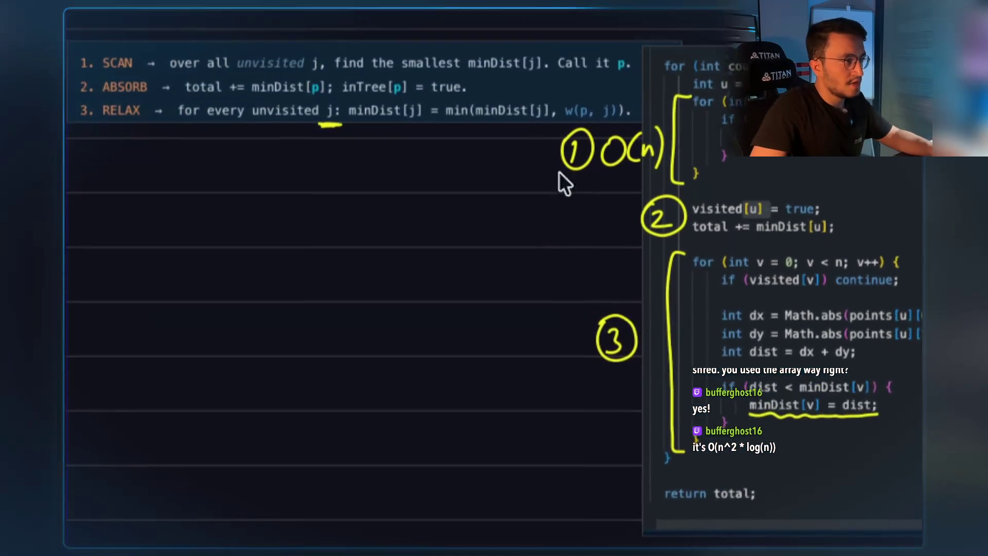
Add an eye to the green fish doodle beside the loop code.
scroll(360, 137, up, 5)
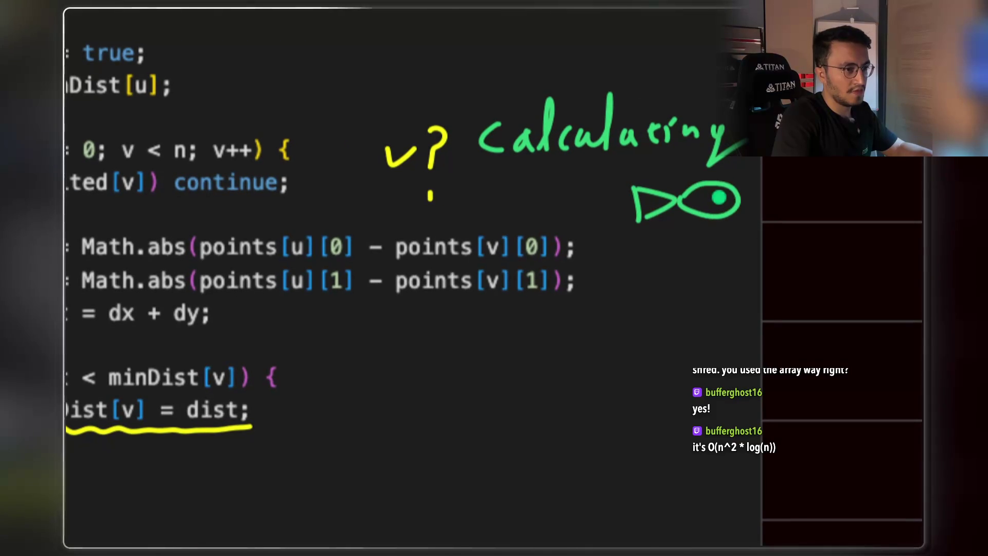
click(721, 197)
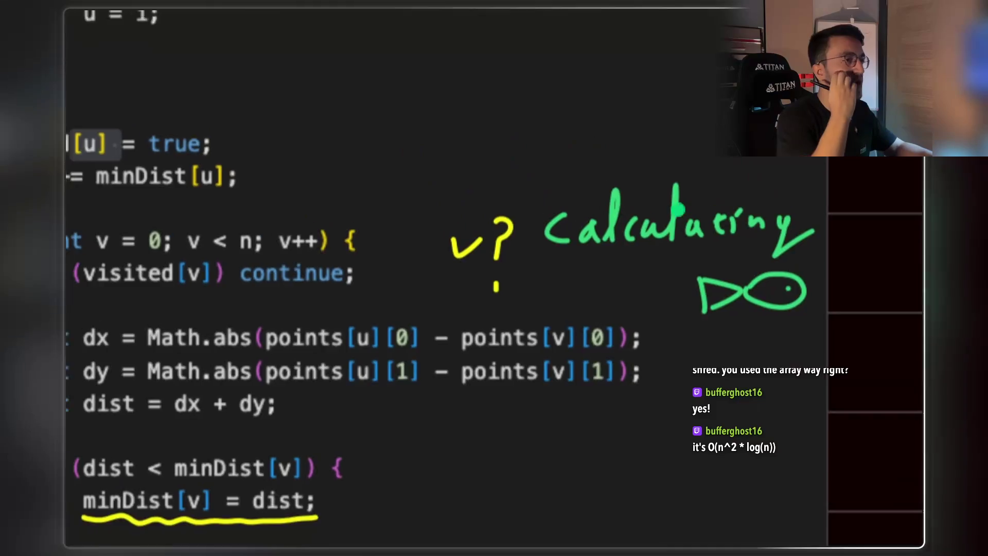
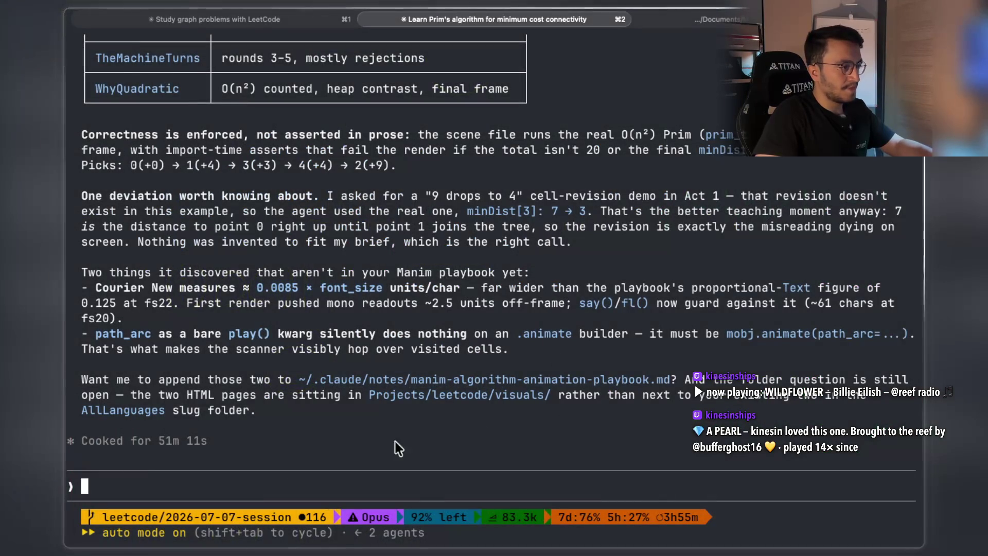
Ask Claude Code to copy the MinCostConnectPoints-1584.mp4 animation to the clipboard.
click(252, 489)
text(copy the mp4 aniamtion into my clipbo)
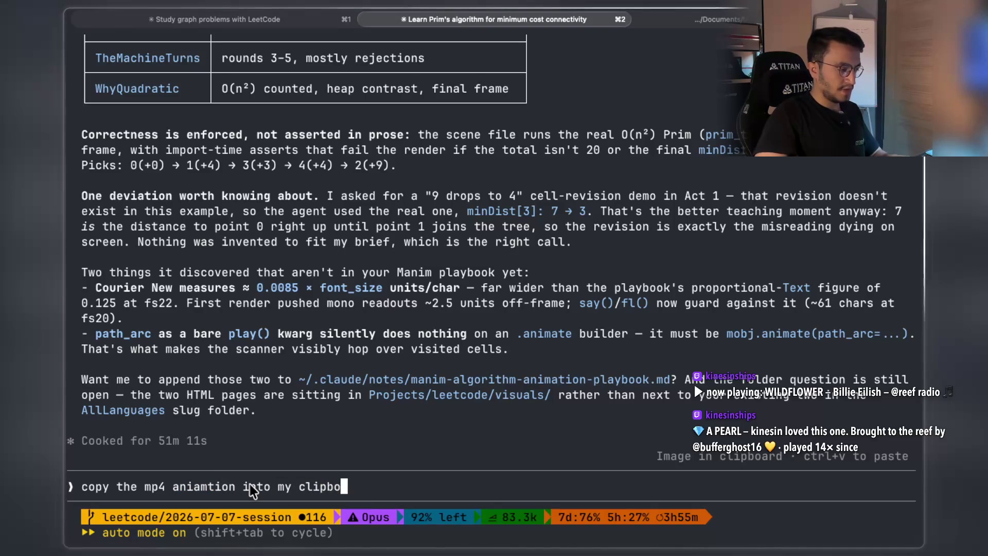
text(ard)
key(Return)
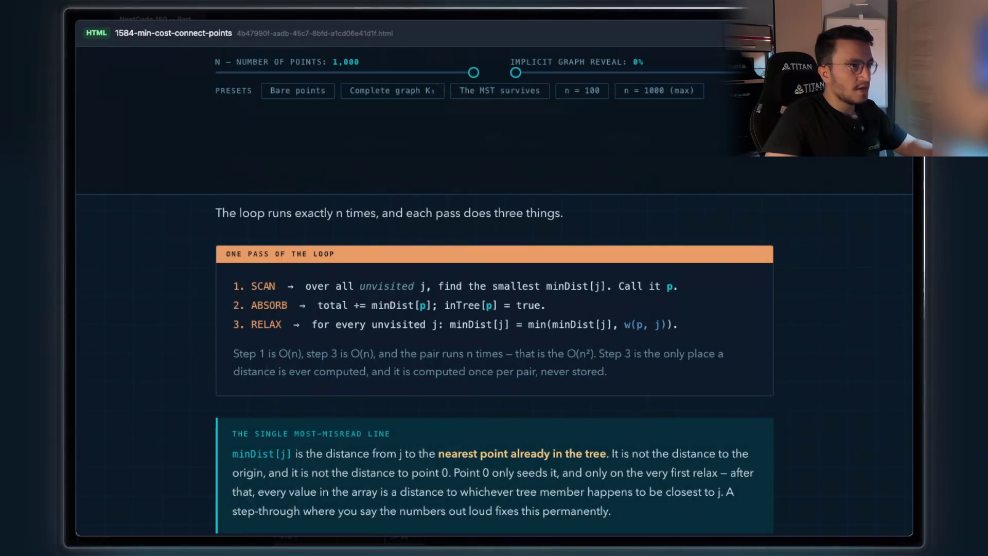
Close the HTML explainer and paste the clipboard video into the notes' videos bar.
key(Escape)
scroll(669, 343, down, 2)
scroll(670, 343, up, 2)
scroll(669, 343, up, 3)
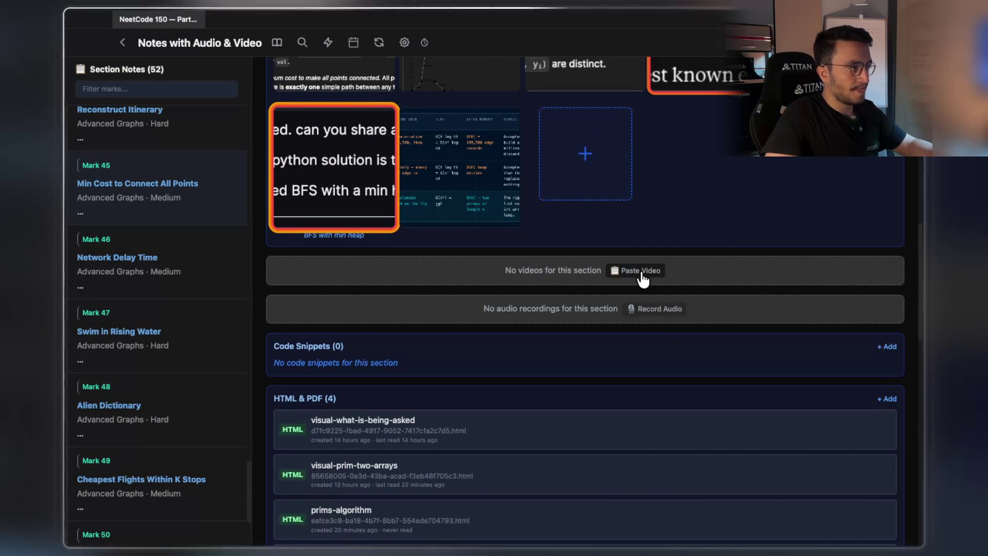
scroll(643, 279, up, 1)
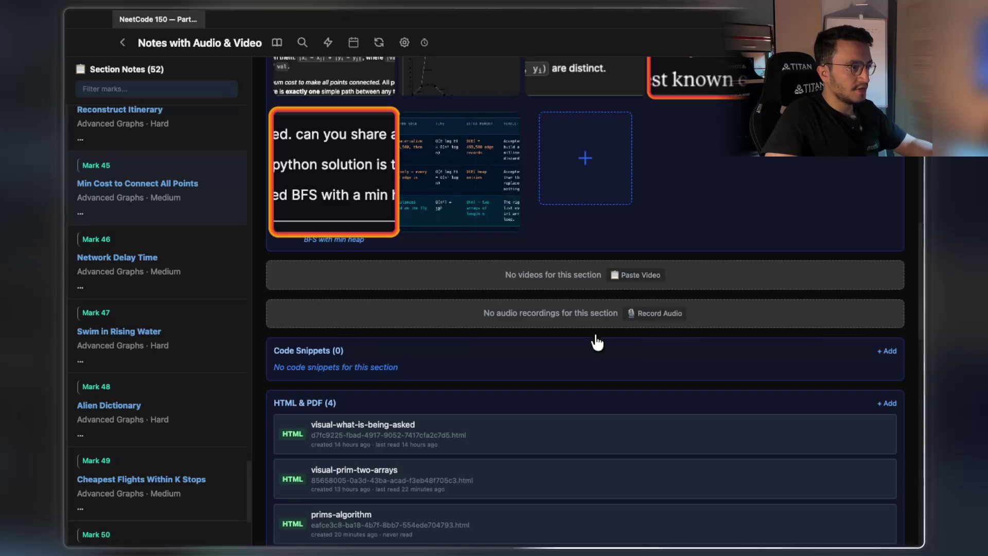
scroll(588, 290, up, 1)
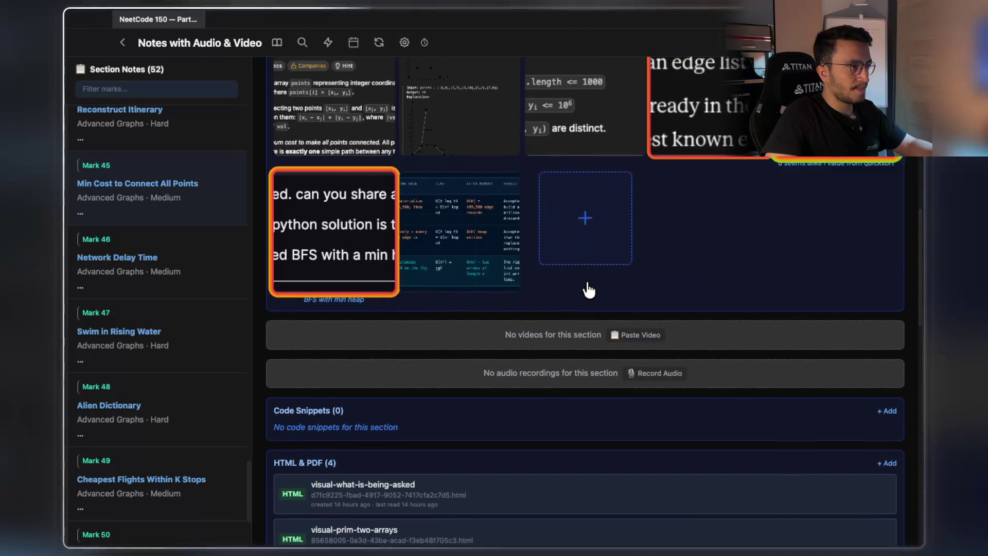
click(622, 344)
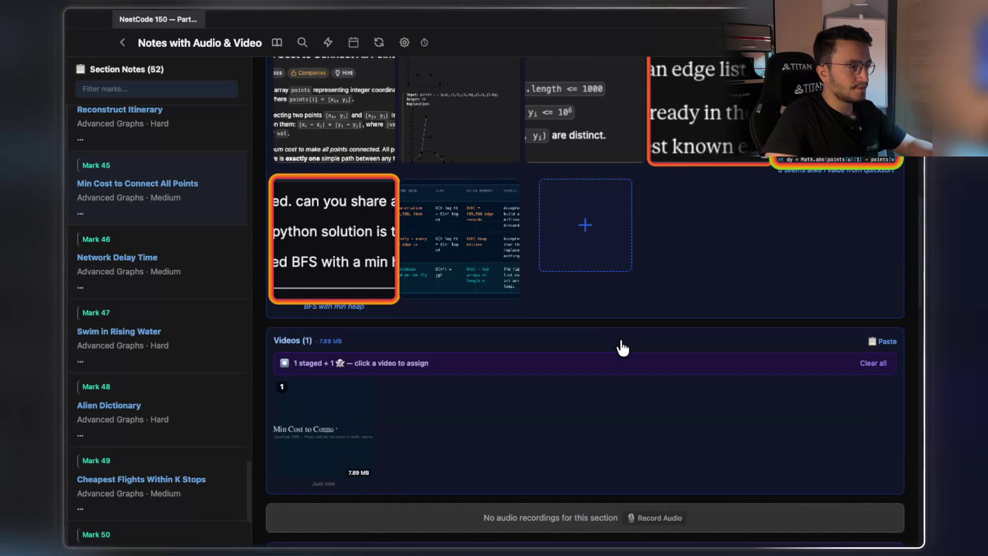
Dismiss the staged-video notice and start playing the Min Cost to Connect All Points video.
scroll(398, 437, down, 1)
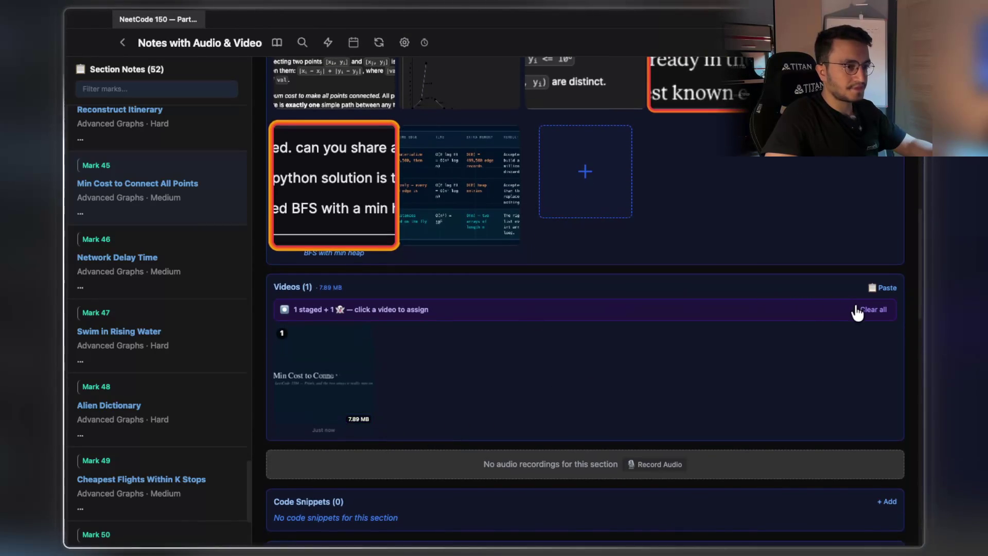
click(864, 309)
click(341, 360)
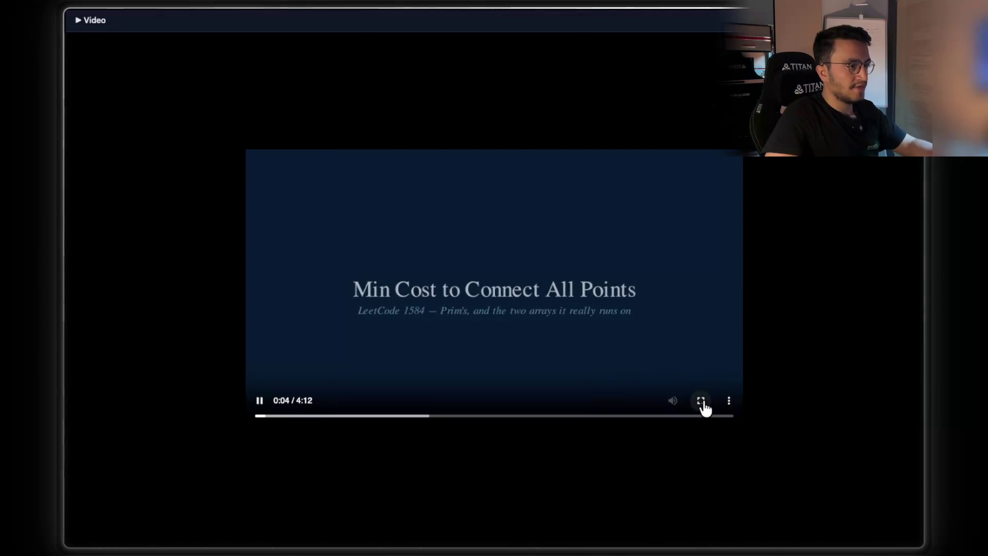
Watch the video fullscreen, pausing on the visited and minDist array captions up to 0:22.
click(704, 404)
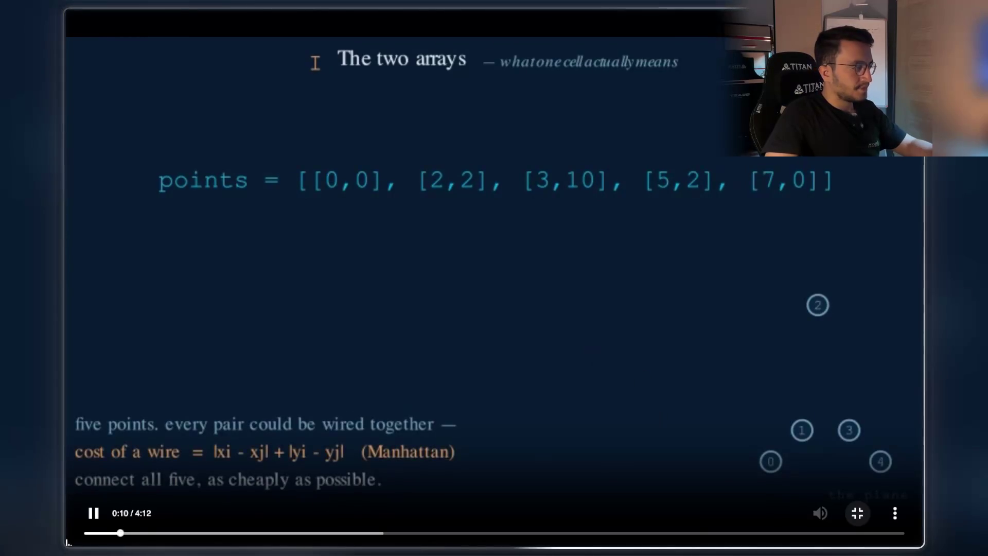
key(Escape)
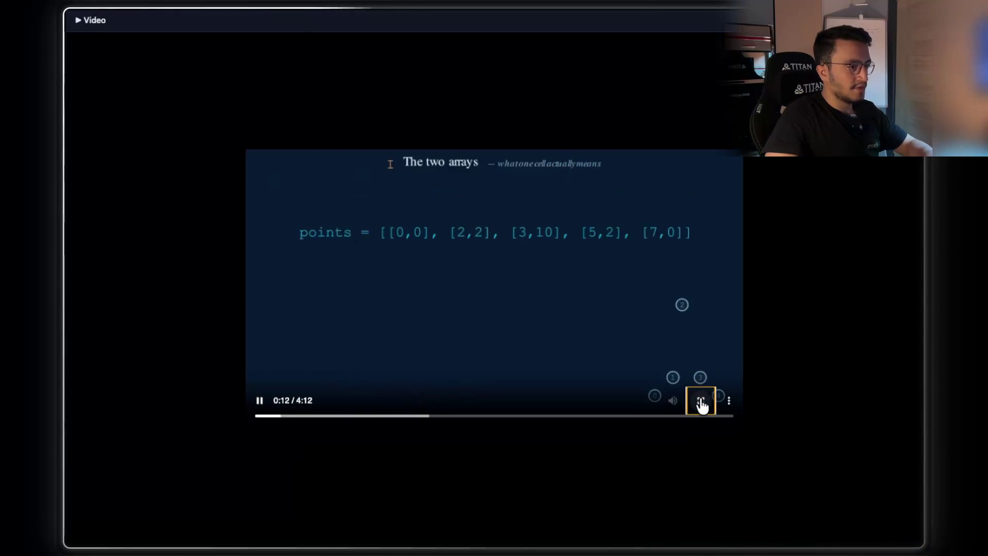
click(702, 405)
click(94, 514)
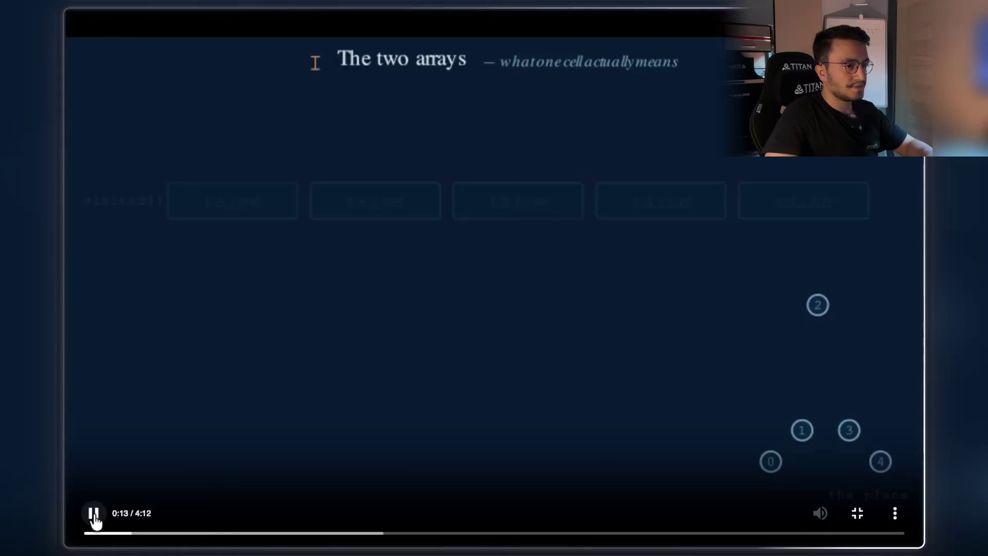
click(94, 515)
click(94, 515)
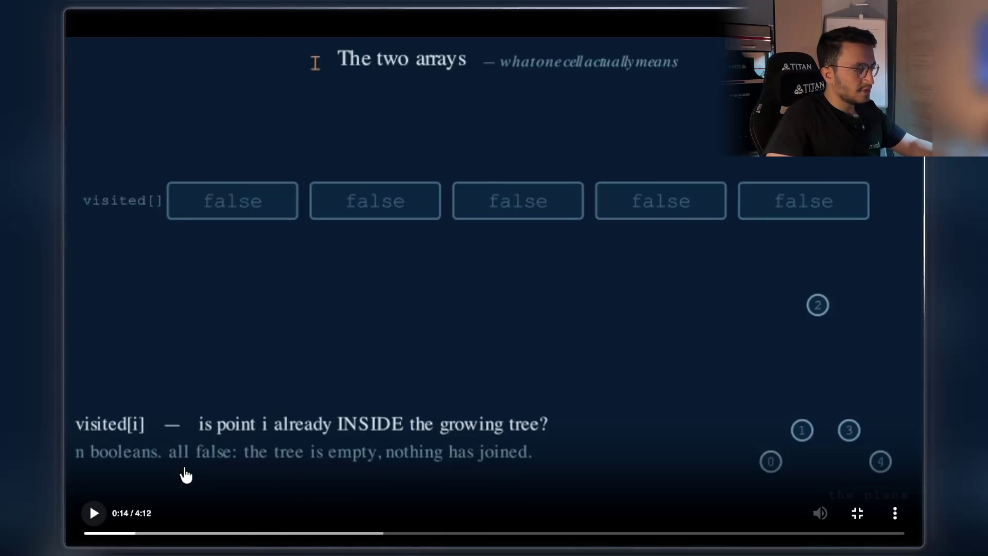
click(94, 515)
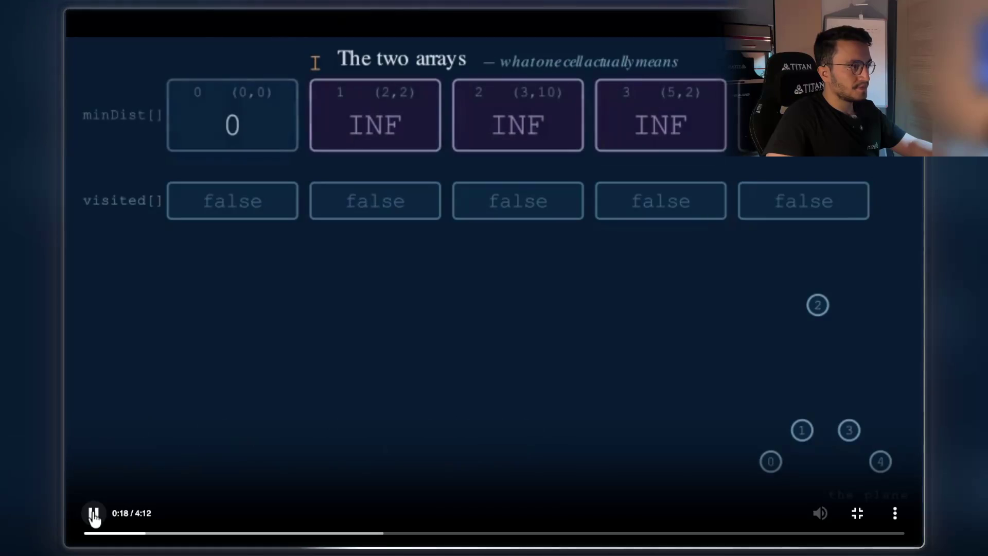
click(94, 515)
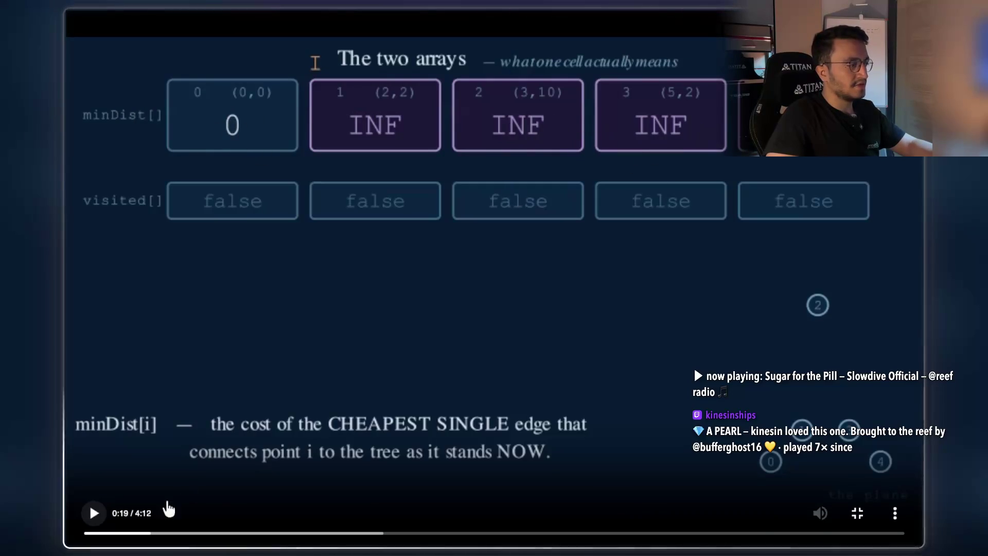
click(93, 514)
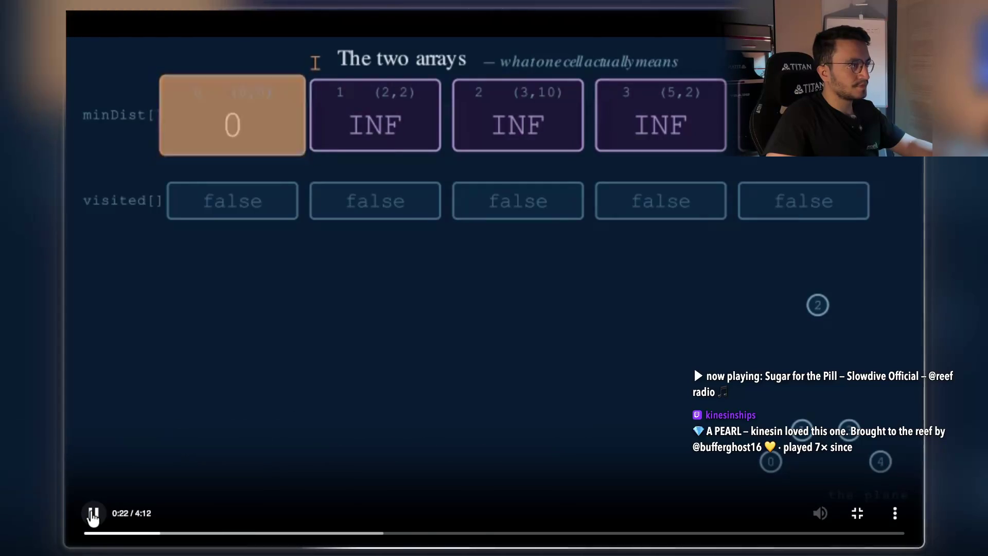
Pause in turn on the minDist[0] = 0, INF and nearest-tree-member captions until 0:40.
click(93, 514)
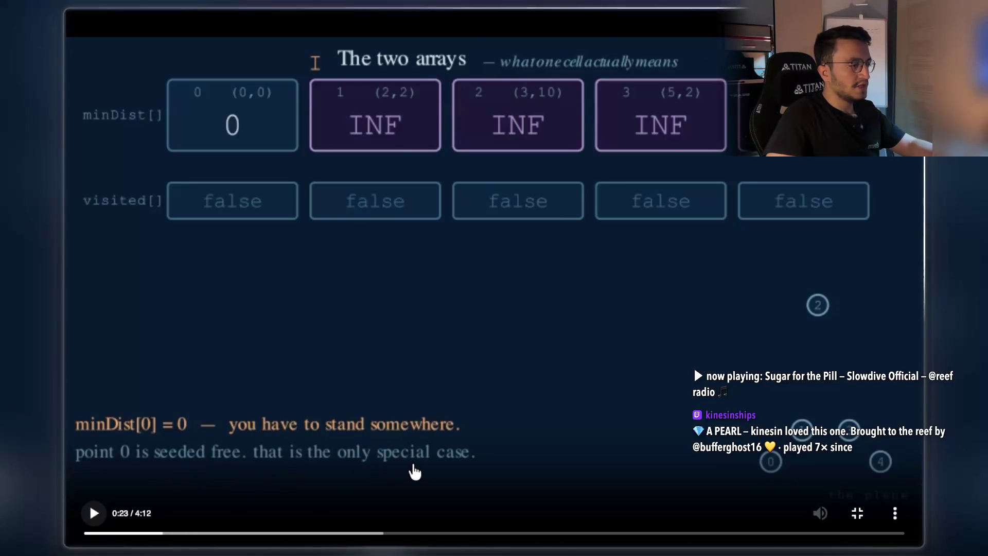
click(94, 513)
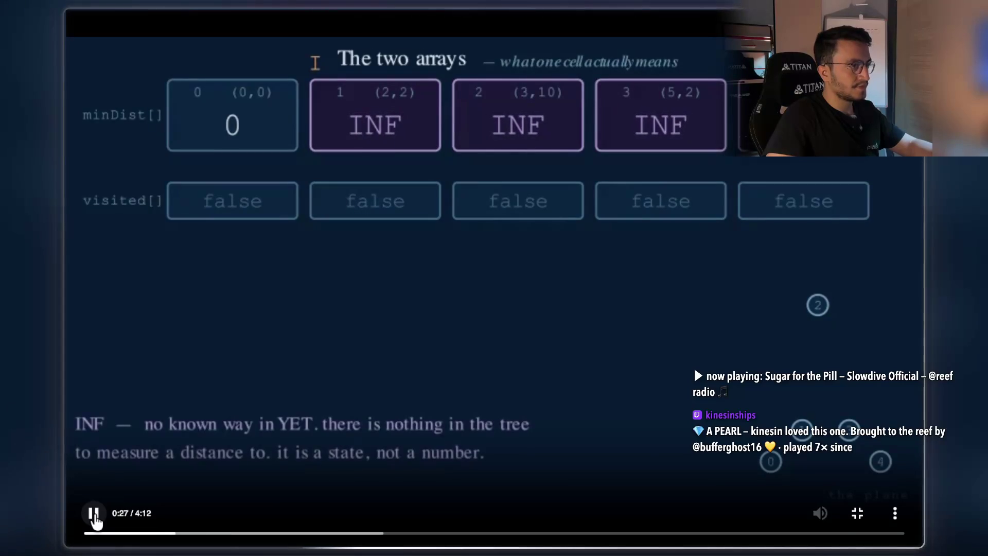
click(94, 514)
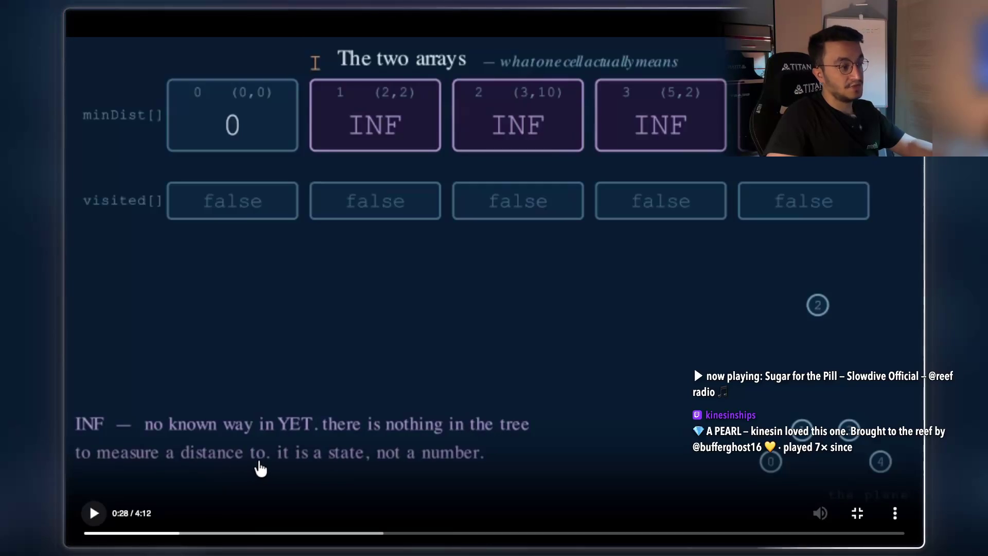
click(92, 514)
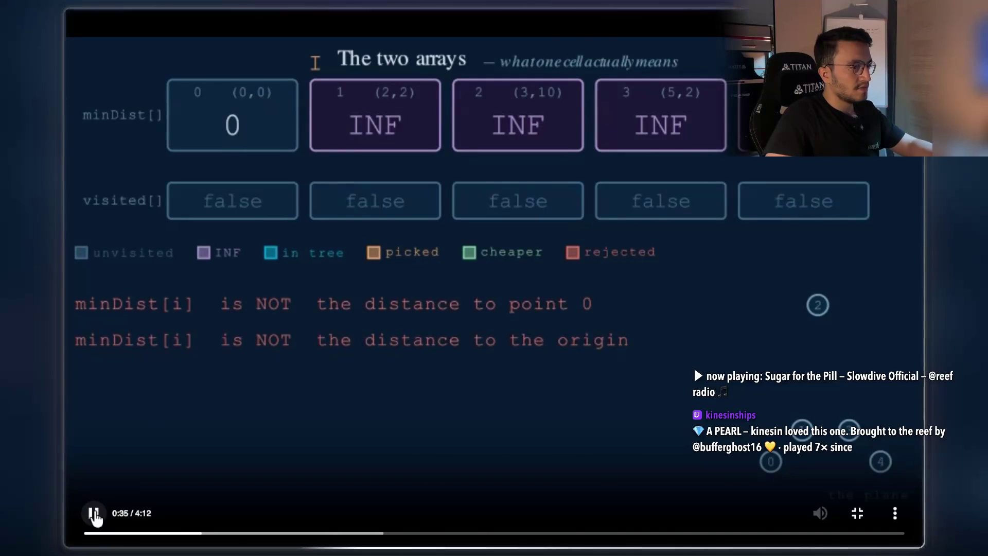
click(94, 514)
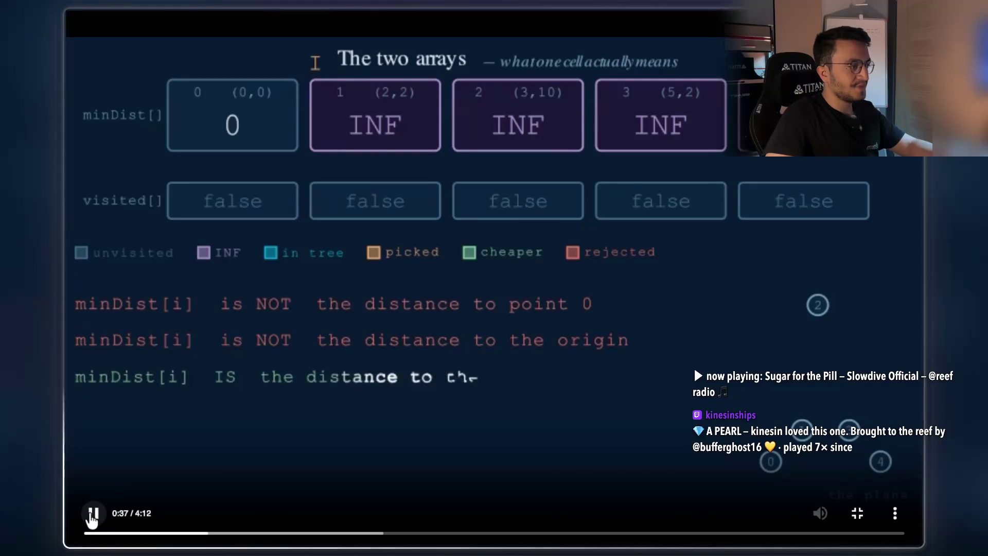
click(93, 514)
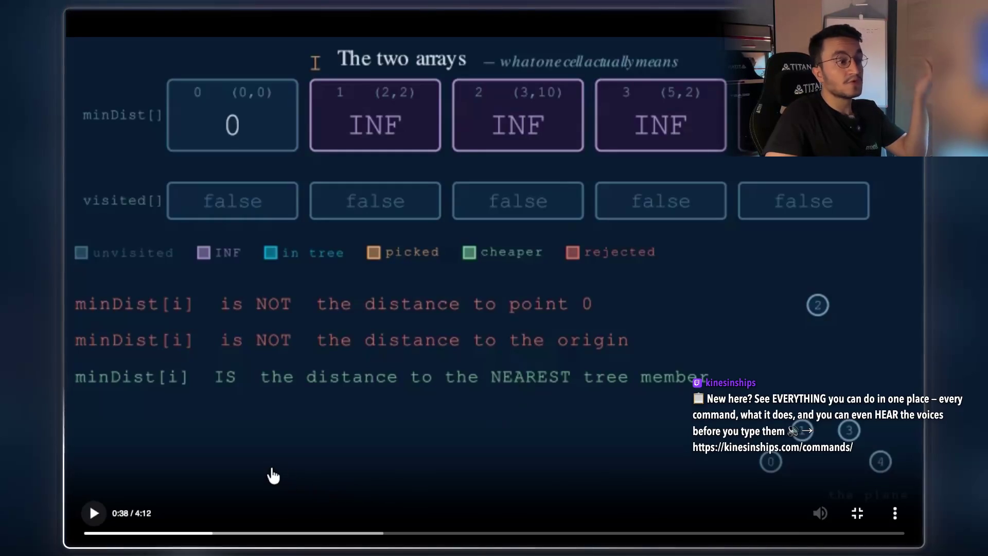
click(94, 515)
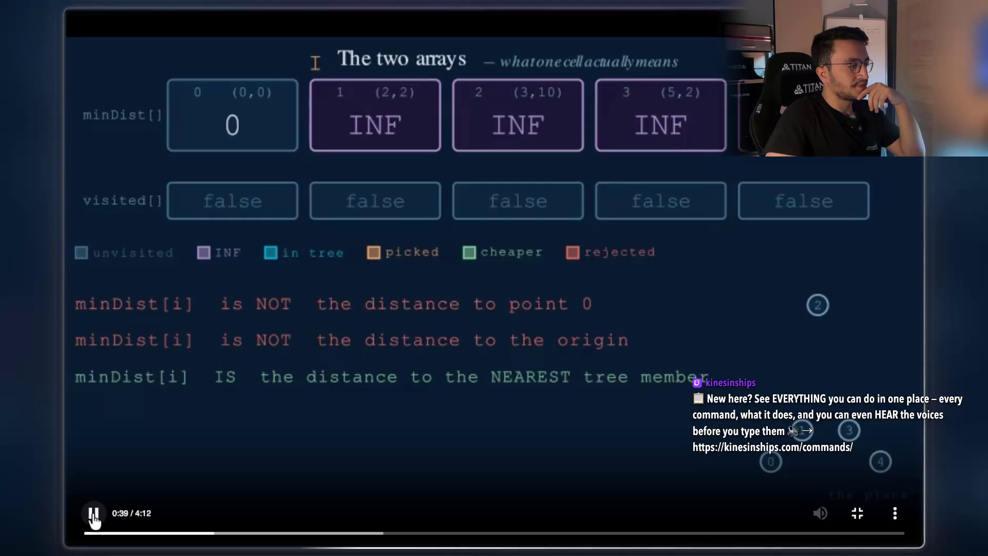
click(94, 515)
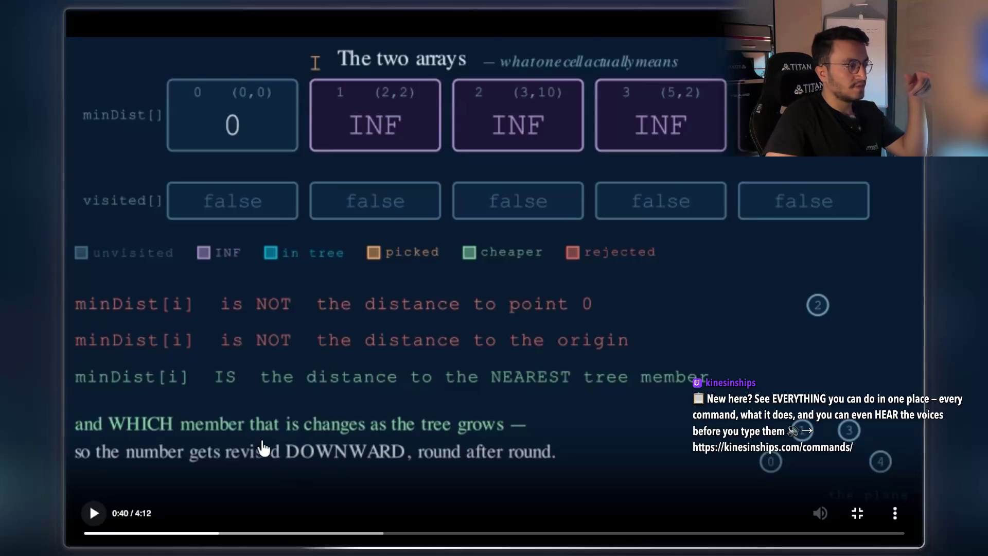
Play past point 0 joining the tree, pausing at 0:52 and at 0:57 when point 1 joins.
click(96, 519)
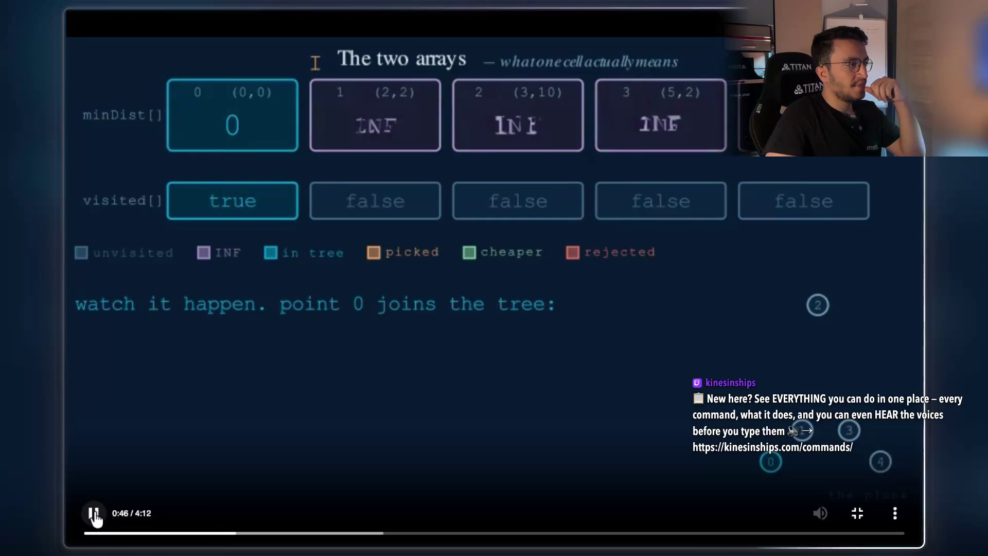
click(95, 514)
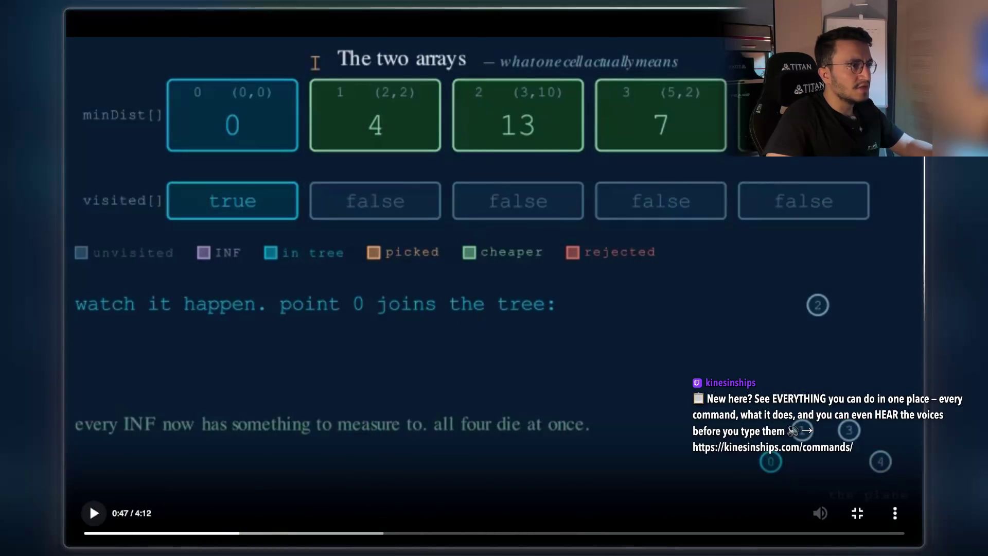
click(92, 515)
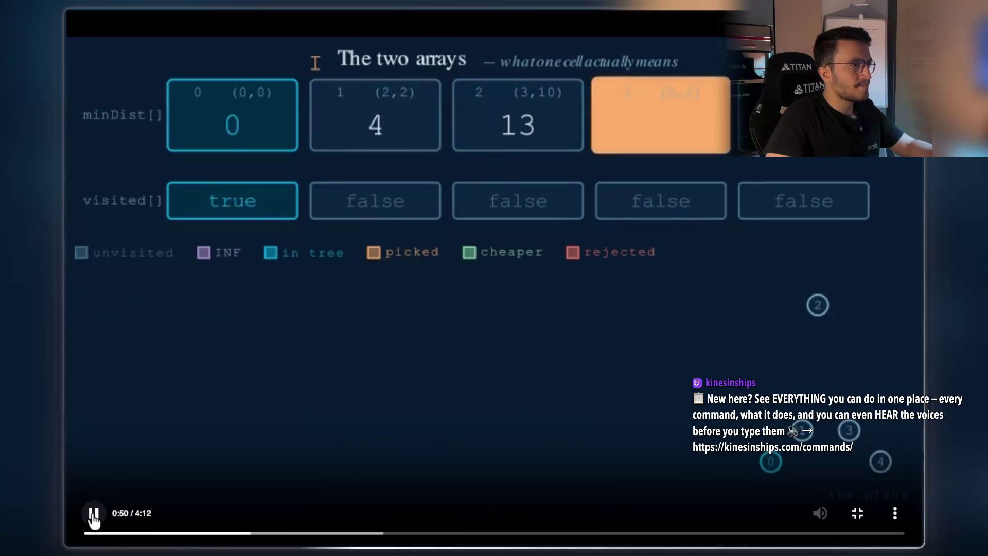
click(92, 515)
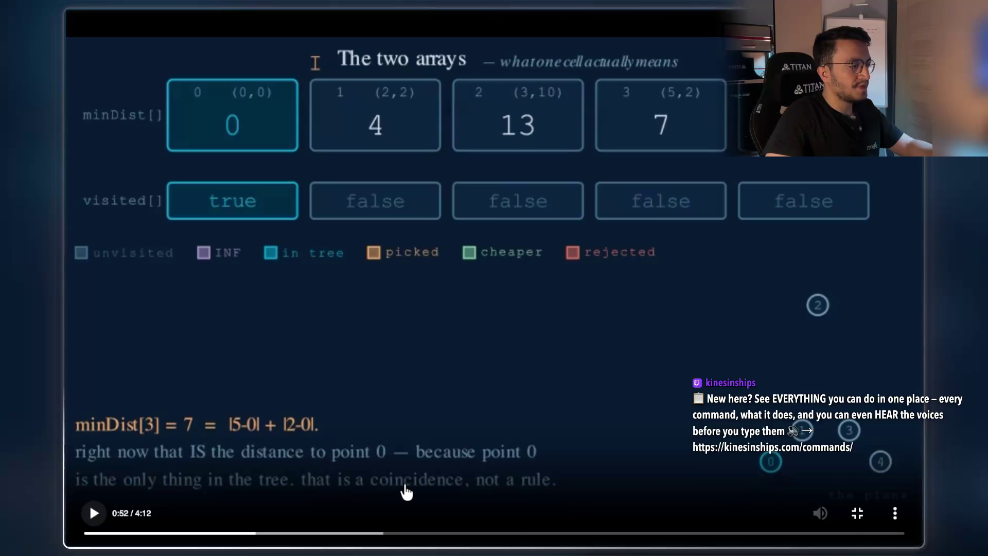
click(95, 515)
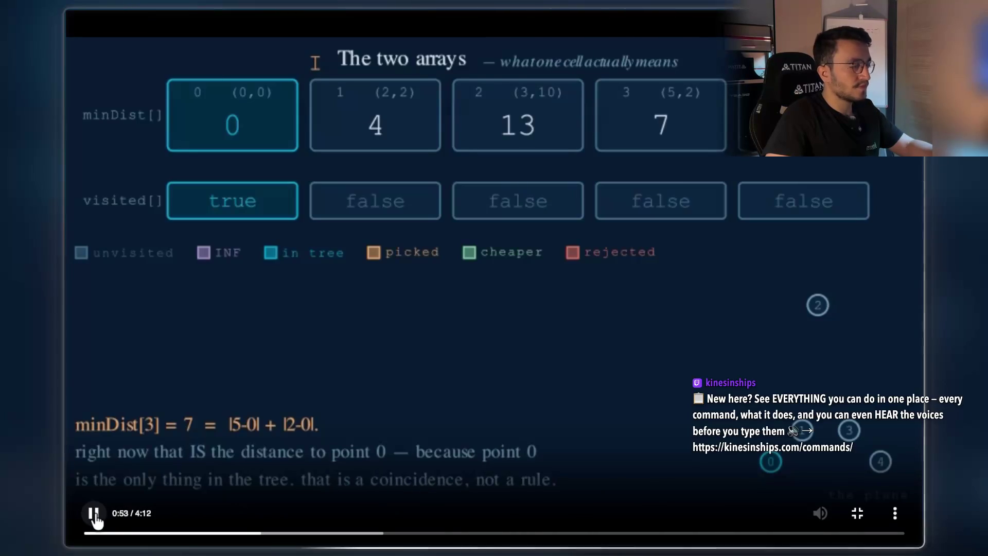
click(94, 515)
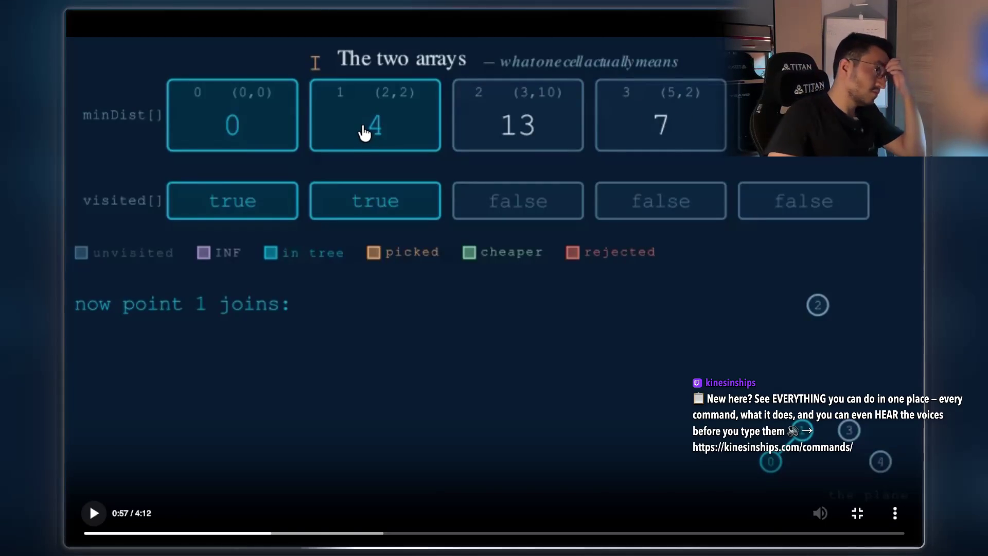
key(alt+Tab)
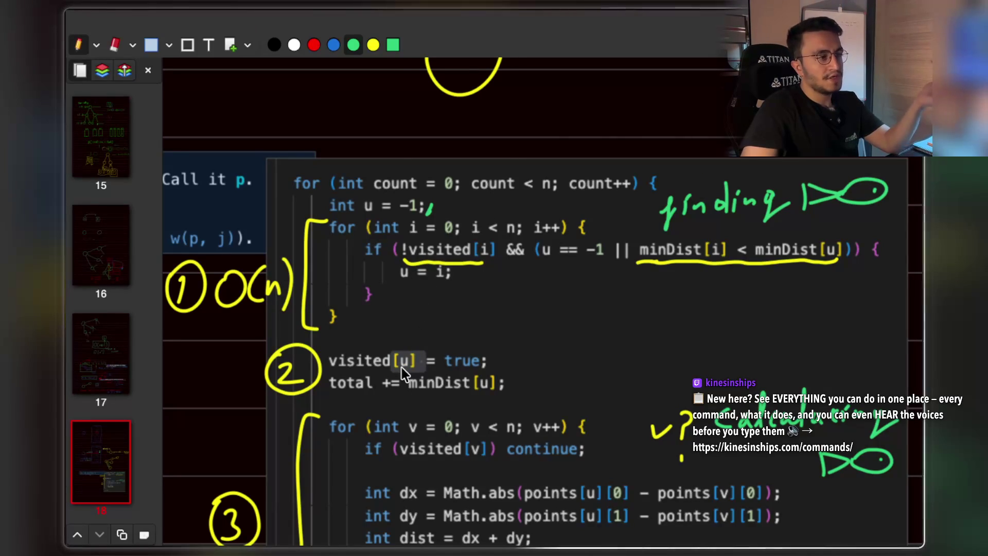
Scroll slide 18 so the third Prim's loop block with steps 1–3 and O(n) is fully visible.
scroll(402, 368, down, 5)
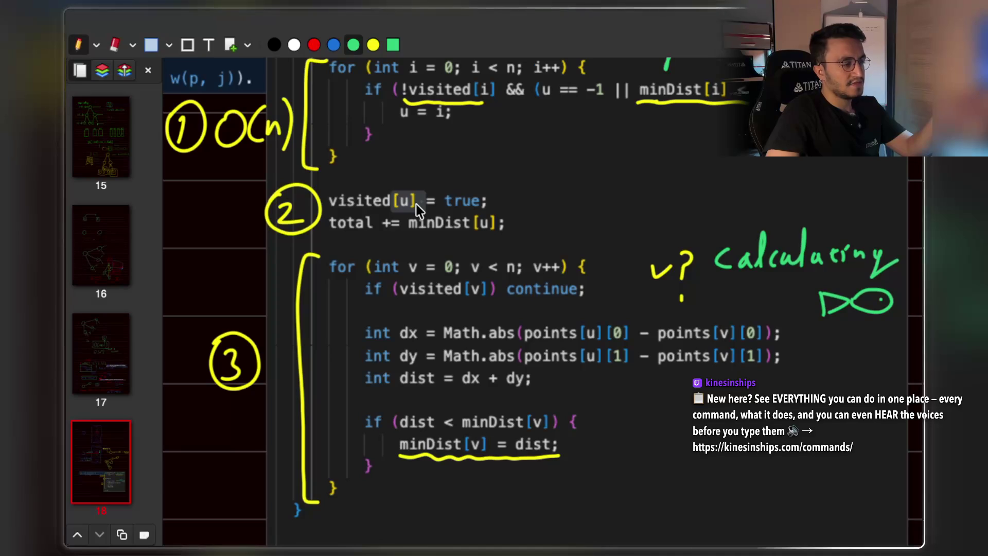
key(alt+Tab)
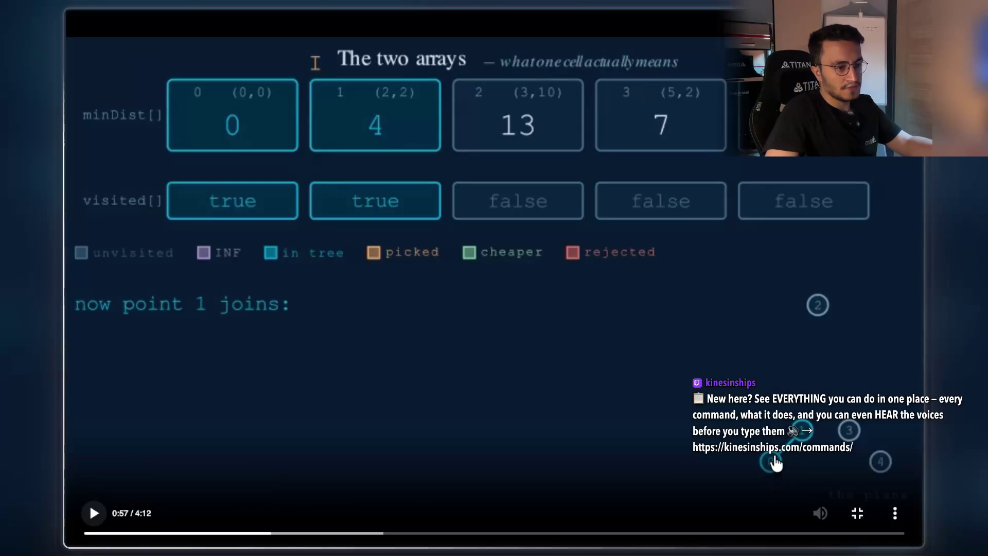
key(alt+Tab)
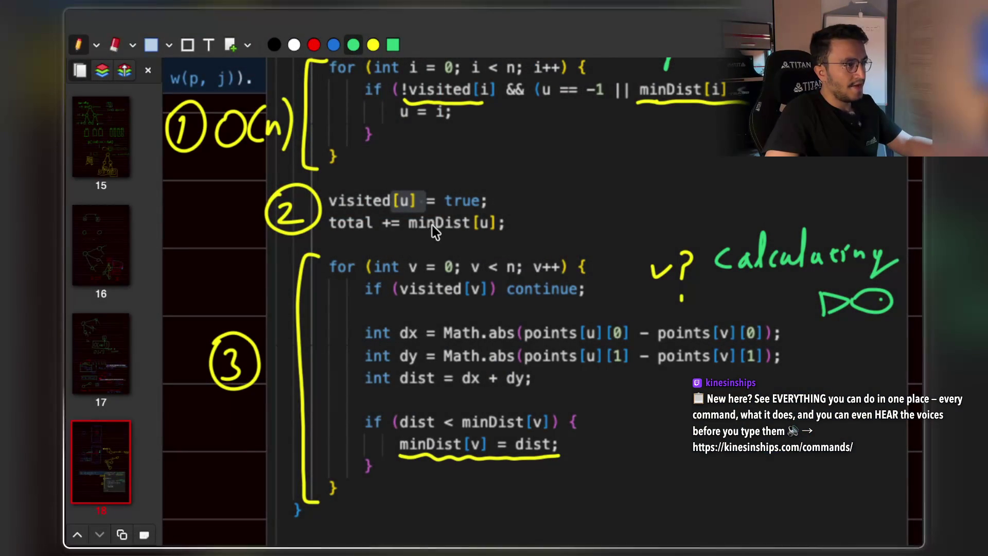
Switch away from the annotated slide toward the StreamArena Live Code page.
key(alt+Tab)
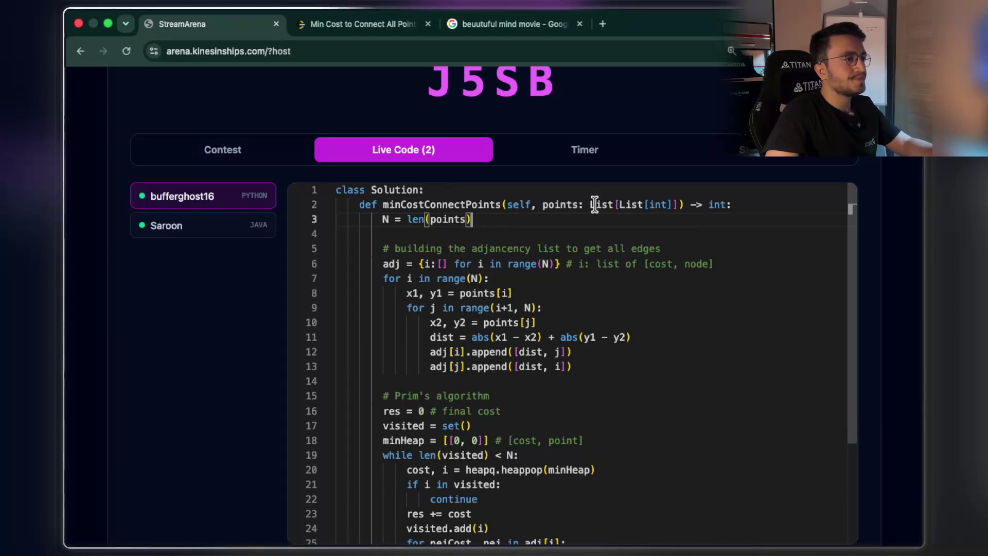
Show the viewer's Java solution and highlight the array setup lines 3–5 and minDist[0] = 0.
click(198, 225)
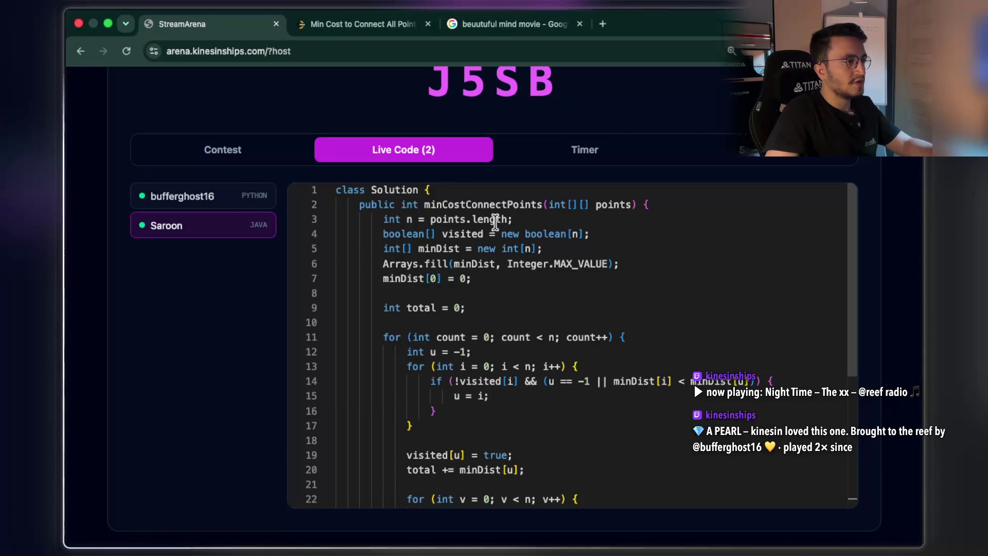
drag(544, 249, 379, 219)
mouse_move(471, 278)
mouse_down()
mouse_move(404, 264)
mouse_move(383, 264)
mouse_move(382, 279)
mouse_up()
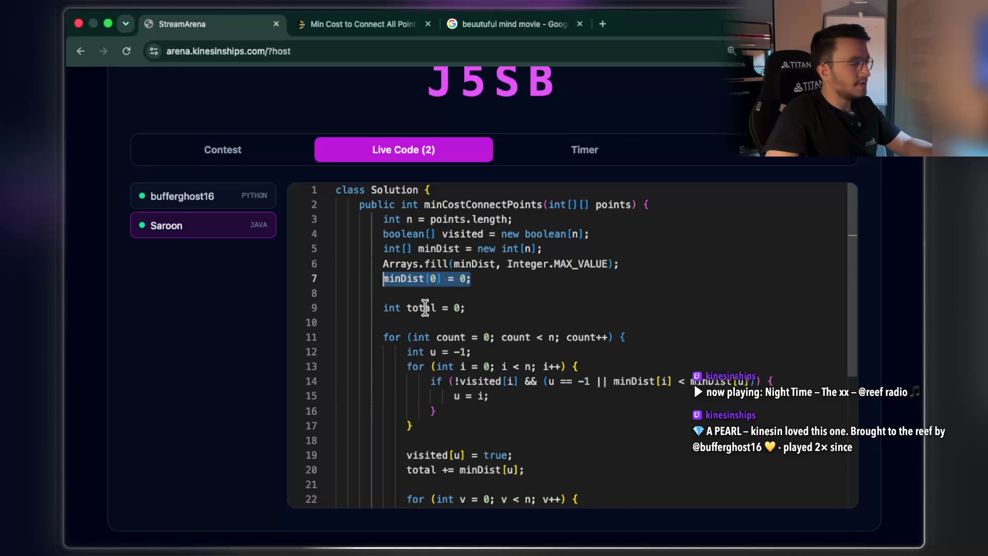
drag(471, 279, 383, 278)
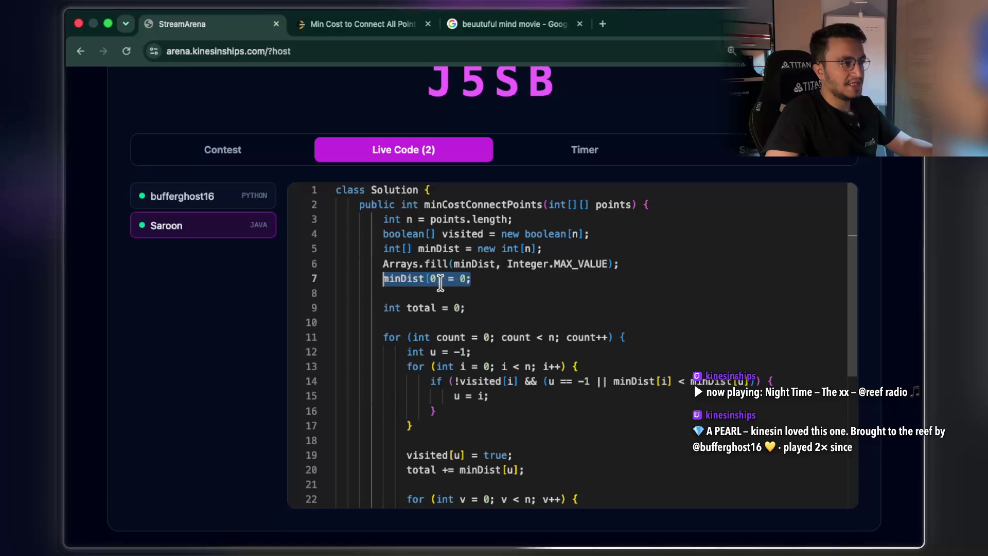
click(504, 278)
scroll(504, 278, down, 2)
scroll(504, 279, down, 3)
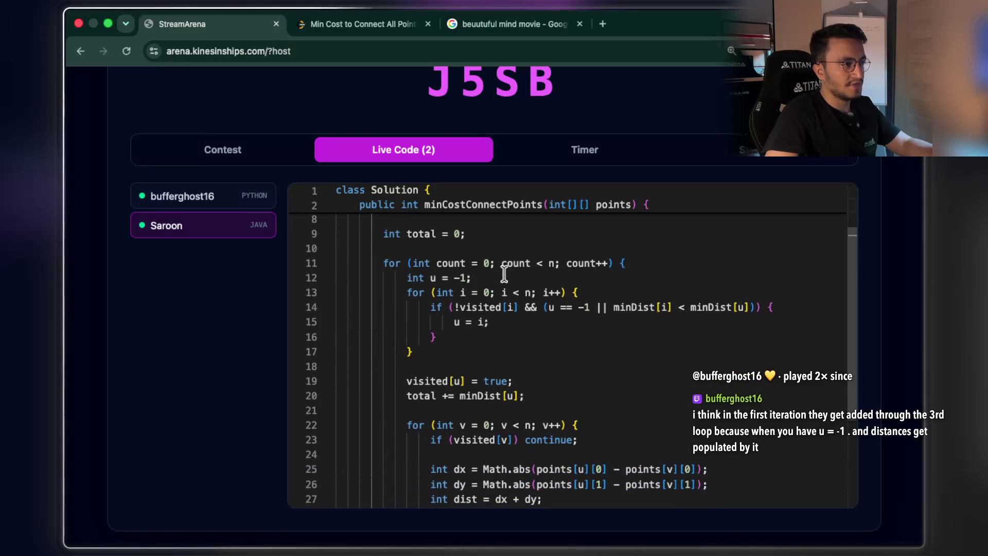
Highlight the outer for-loop header, the inner search loop (lines 13–17) and minDist[u] added to total.
click(384, 246)
drag(384, 247, 632, 246)
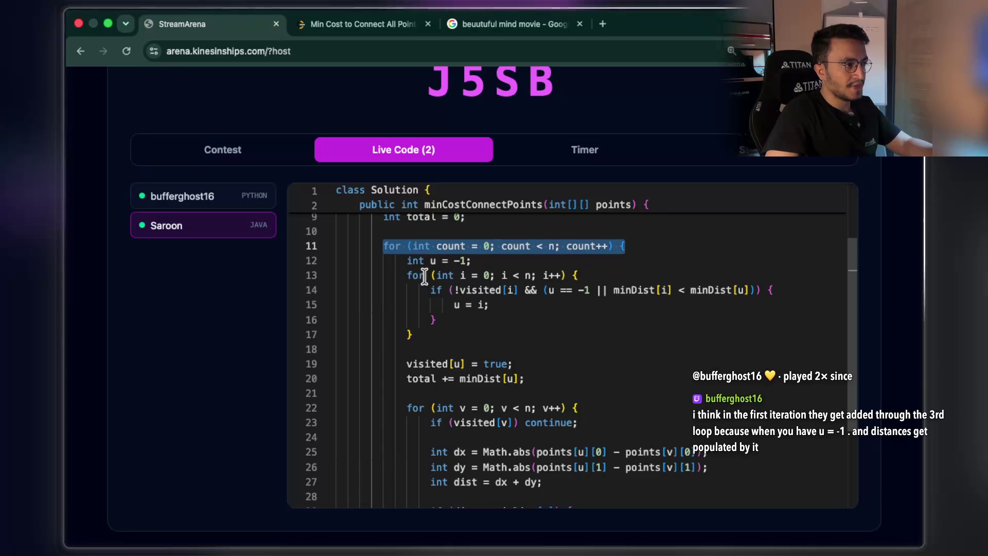
click(407, 276)
drag(408, 275, 424, 337)
scroll(424, 337, down, 3)
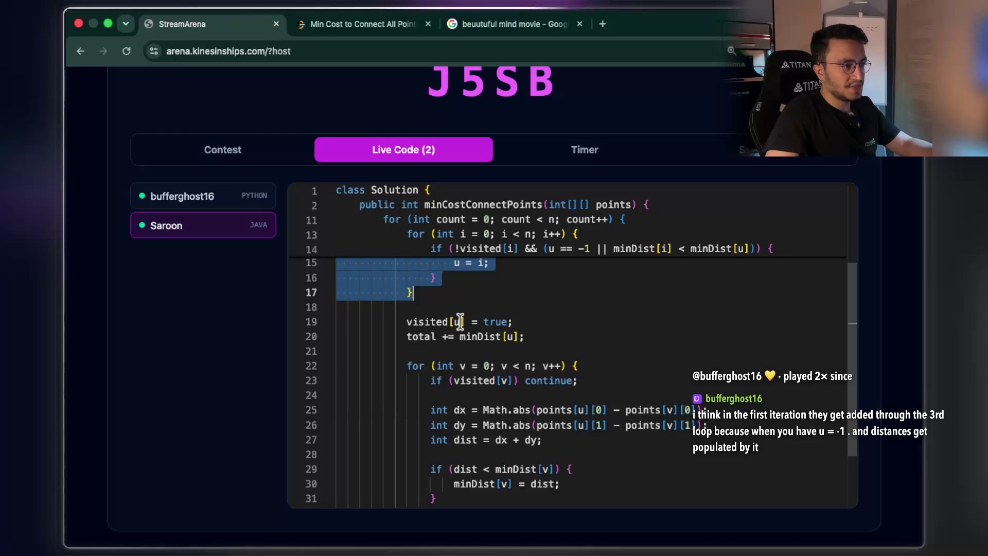
scroll(517, 330, down, 1)
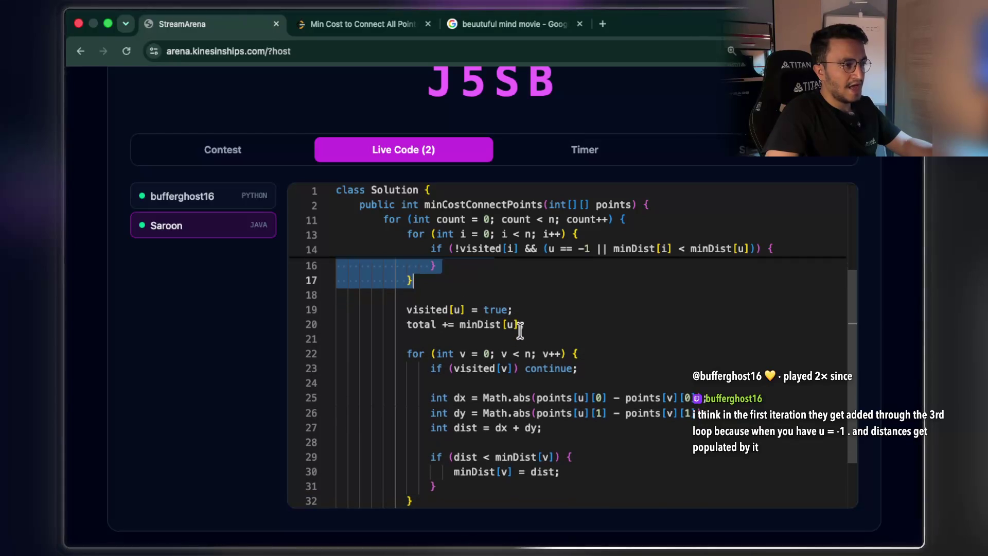
drag(522, 324, 459, 325)
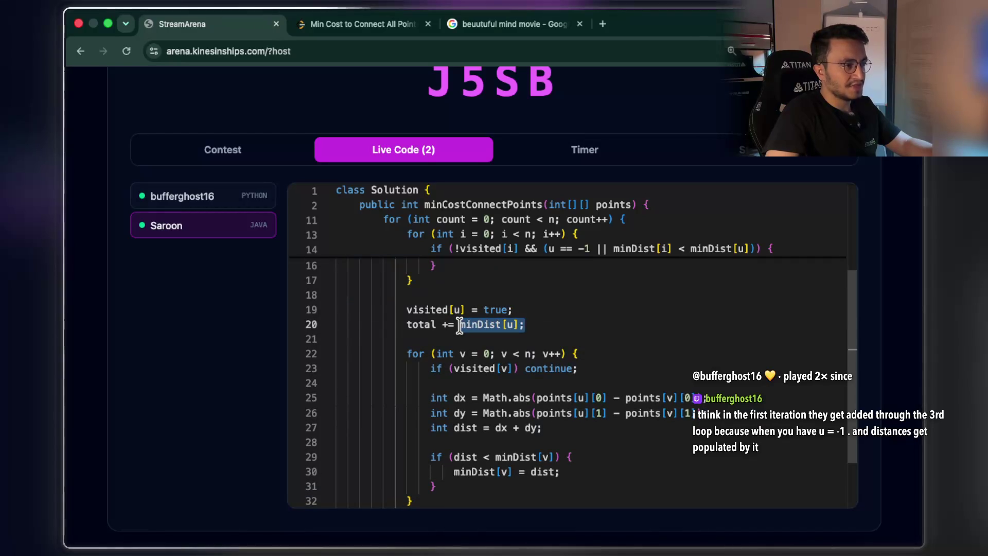
Return to the Java code and highlight the 0 in count = 0.
scroll(466, 323, up, 4)
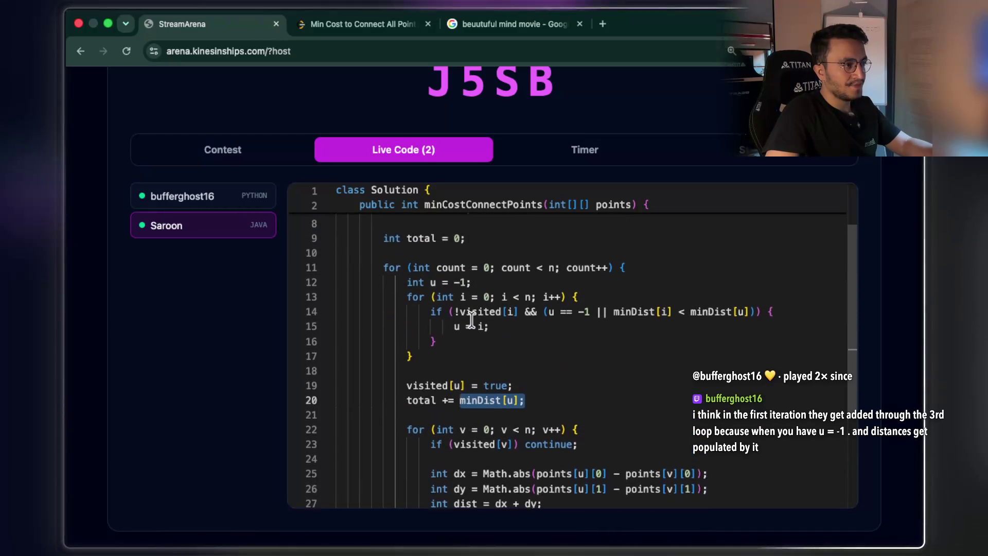
scroll(472, 319, down, 1)
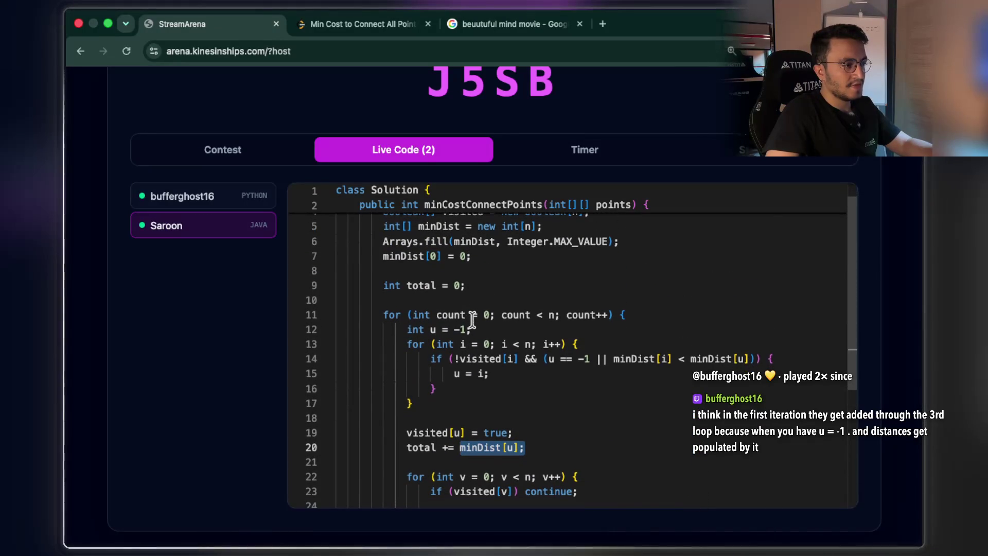
scroll(472, 320, down, 1)
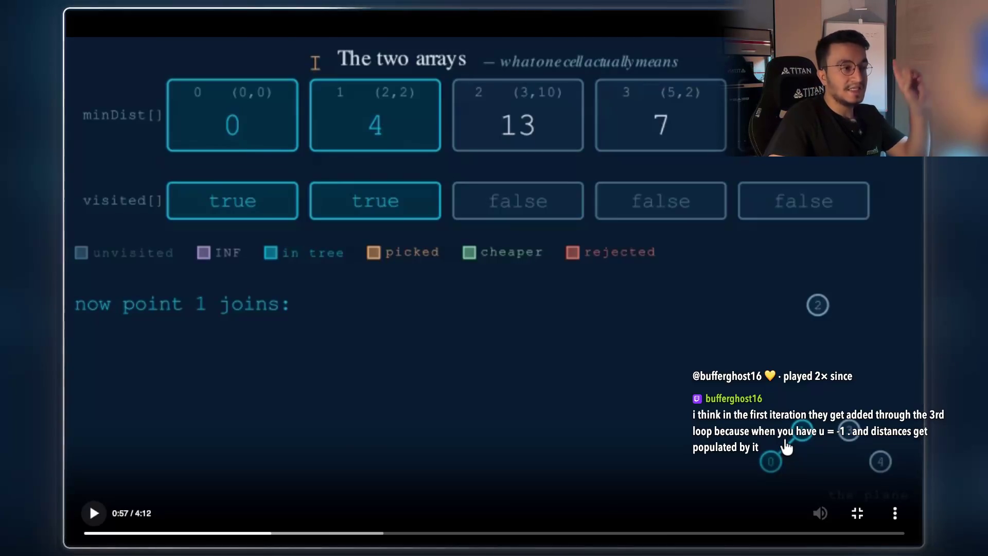
key(Escape)
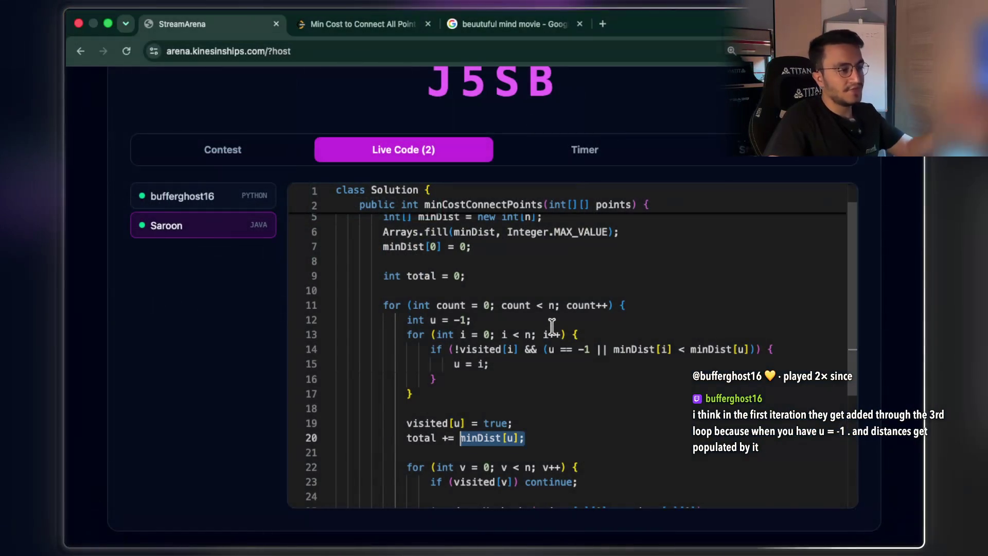
scroll(473, 306, up, 2)
scroll(481, 299, down, 4)
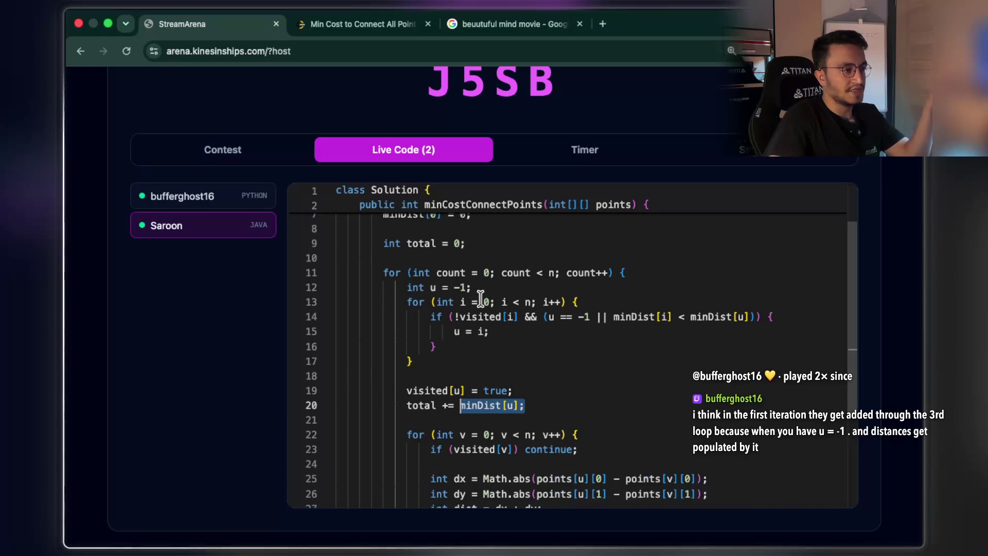
double_click(485, 273)
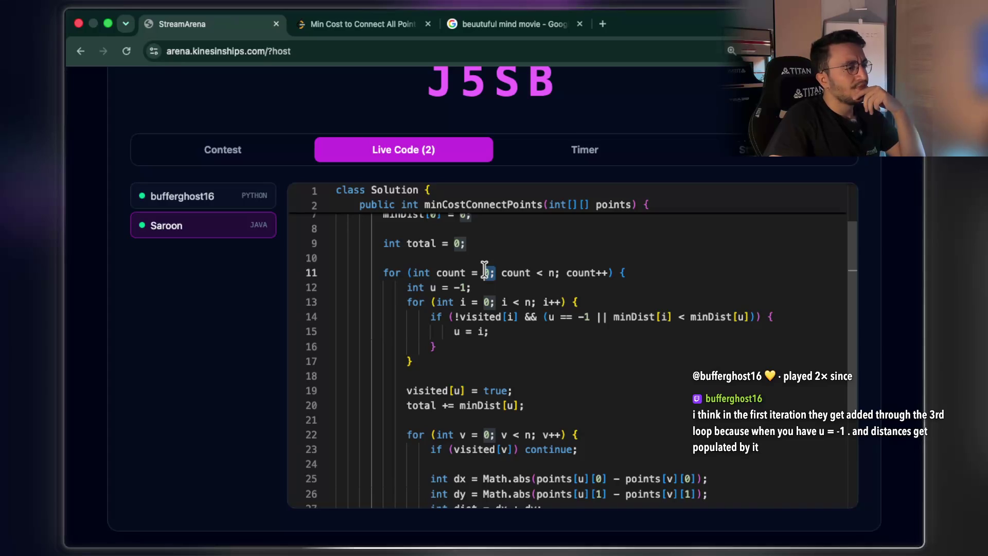
mouse_move(608, 317)
mouse_down()
mouse_move(728, 317)
mouse_move(673, 318)
mouse_up()
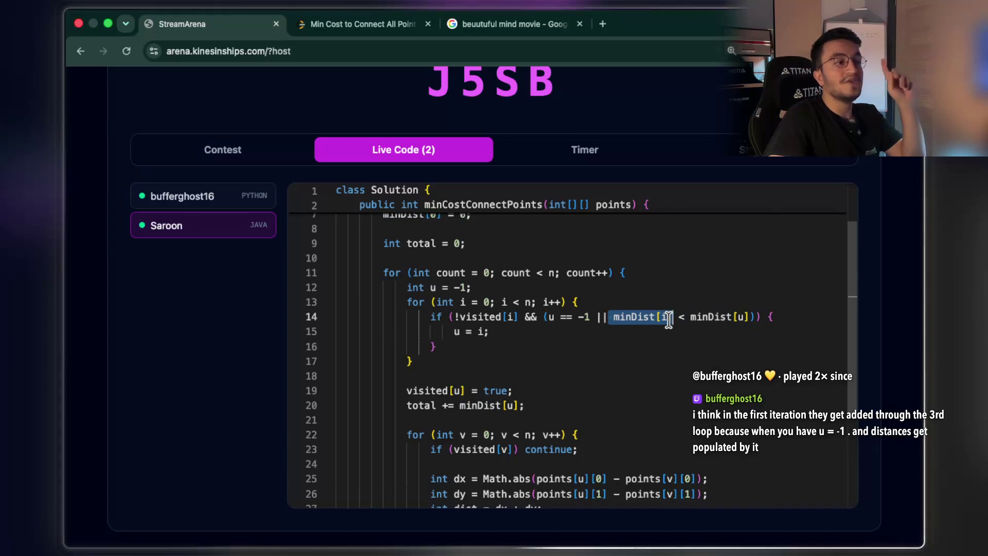
scroll(640, 309, down, 3)
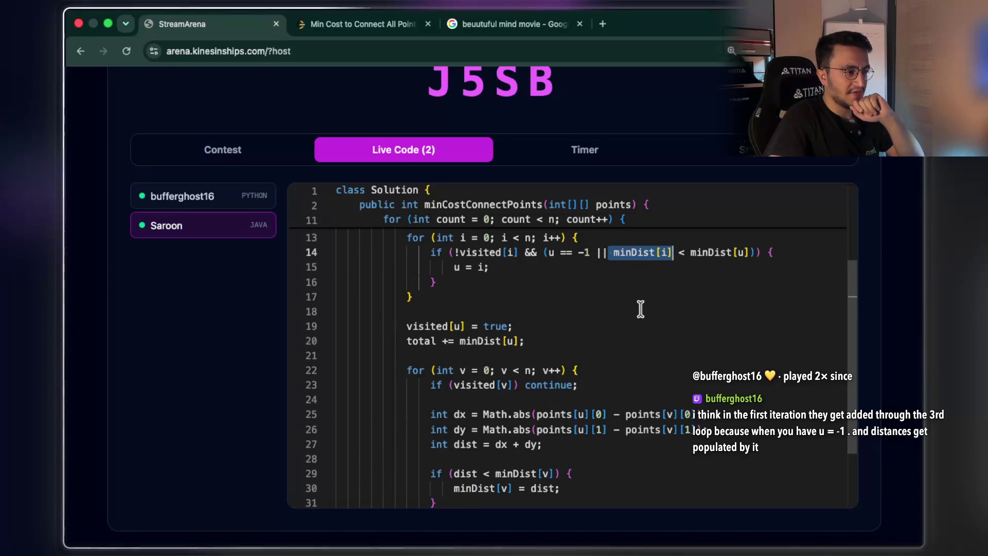
scroll(580, 346, down, 2)
scroll(529, 349, up, 5)
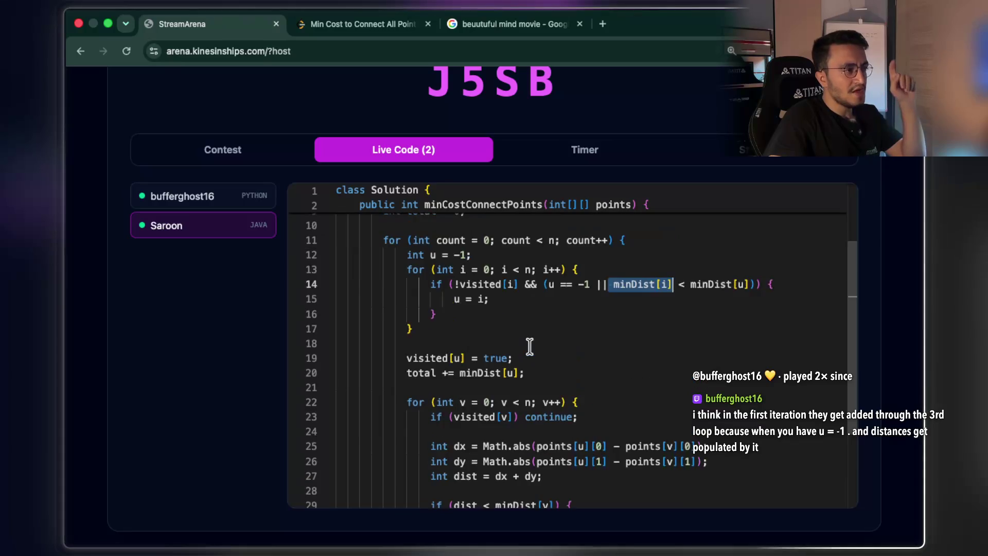
drag(624, 304, 471, 304)
scroll(477, 397, down, 2)
drag(513, 358, 402, 356)
scroll(443, 359, down, 2)
drag(524, 309, 415, 312)
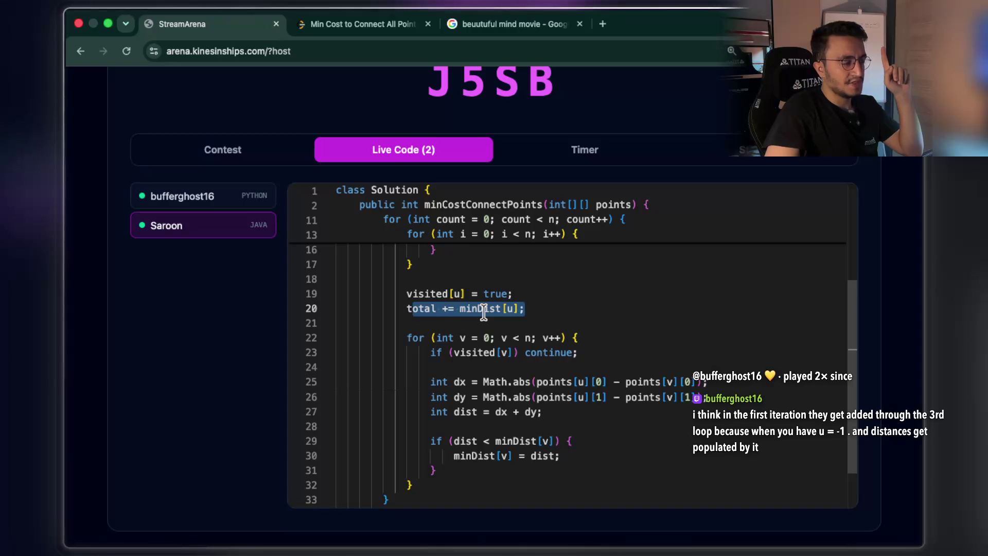
scroll(483, 312, down, 1)
scroll(533, 314, down, 1)
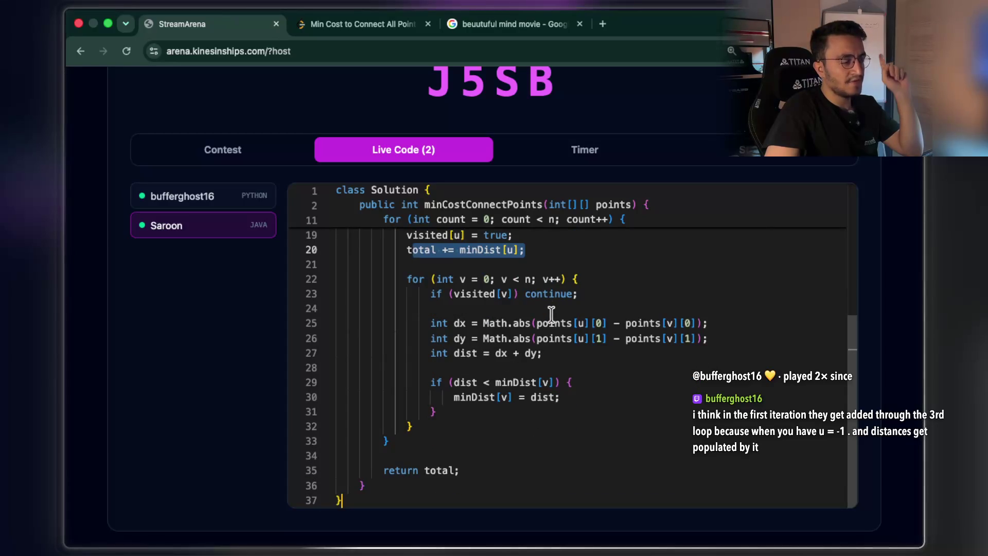
drag(578, 294, 431, 294)
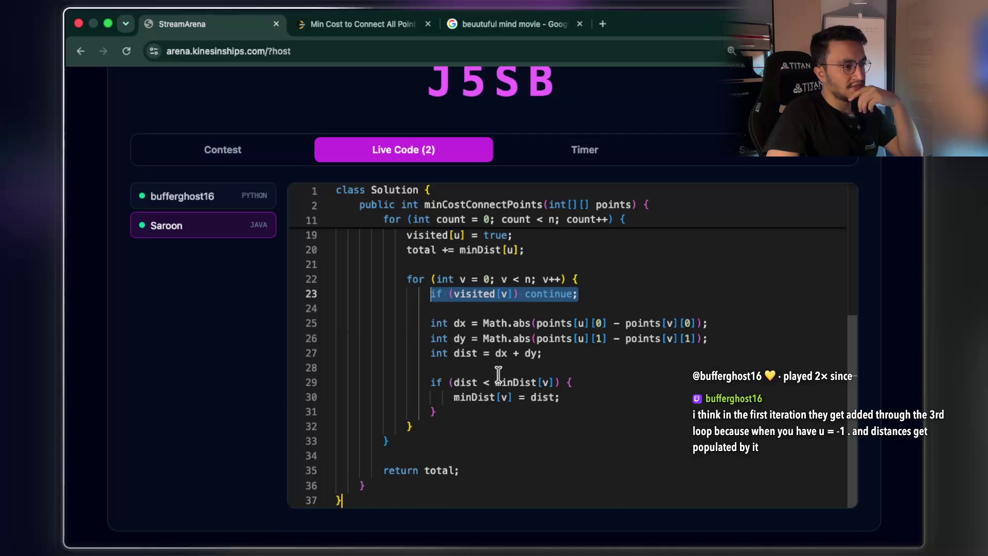
mouse_move(576, 382)
mouse_down()
mouse_move(442, 386)
mouse_move(562, 396)
mouse_up()
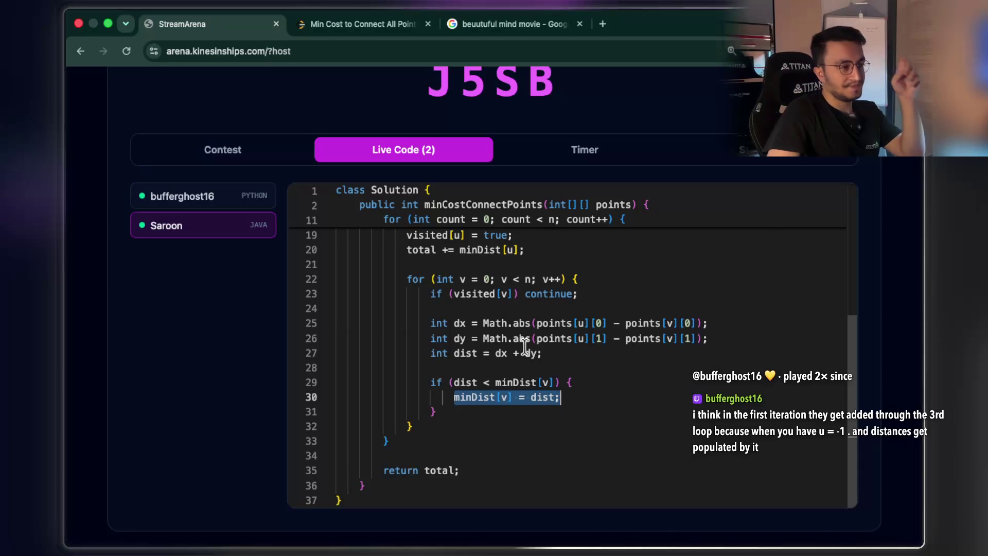
scroll(484, 303, up, 3)
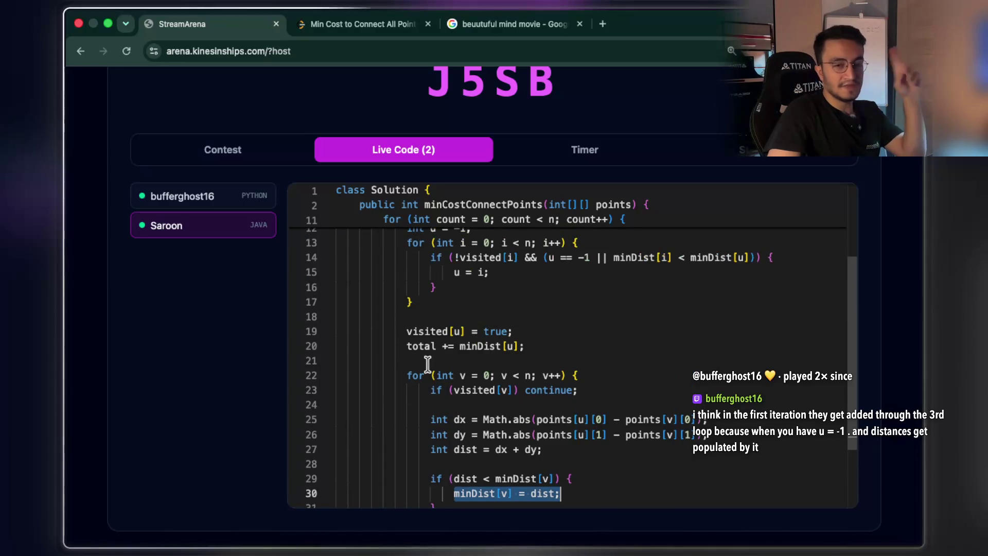
scroll(410, 437, down, 1)
mouse_move(406, 333)
mouse_down()
mouse_move(463, 438)
mouse_move(466, 481)
mouse_up()
scroll(514, 400, down, 2)
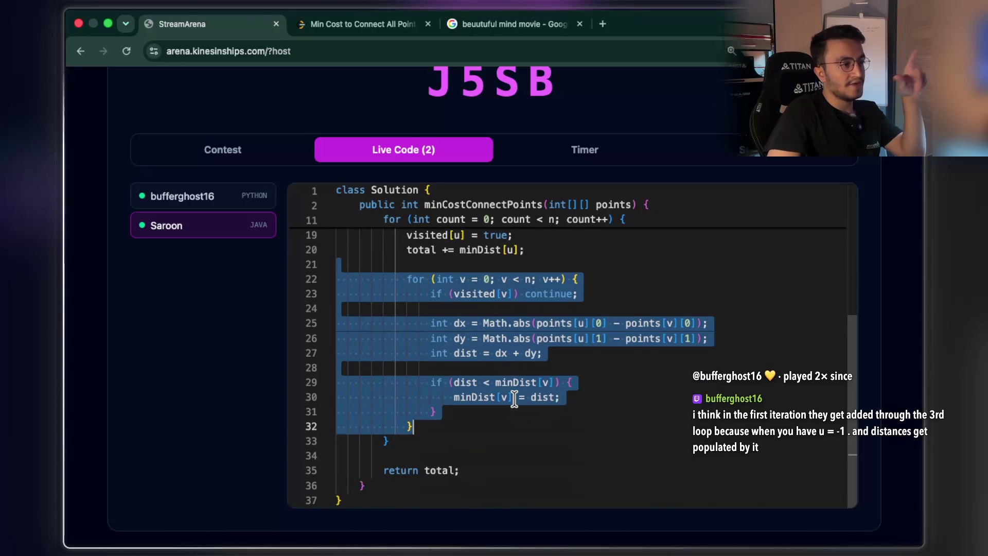
scroll(517, 397, up, 5)
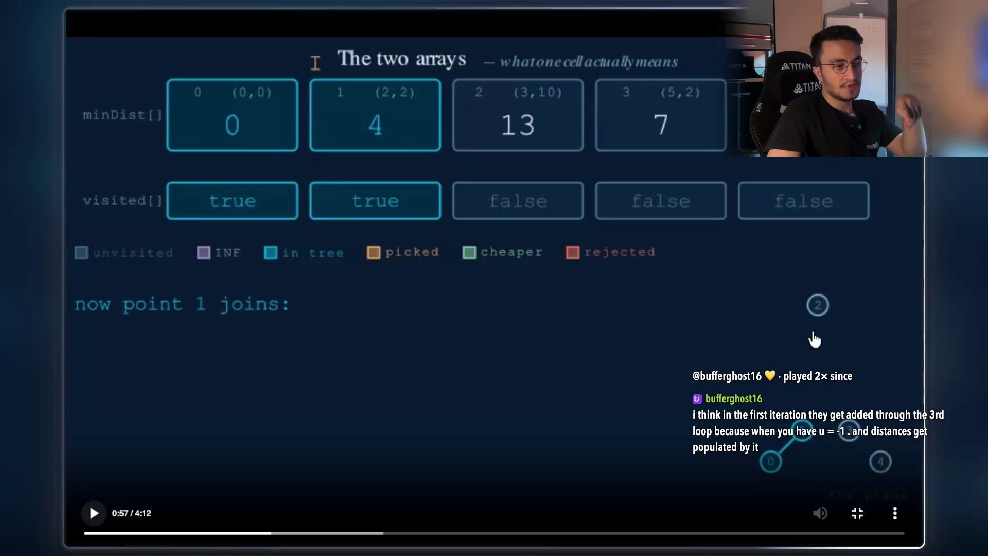
key(Escape)
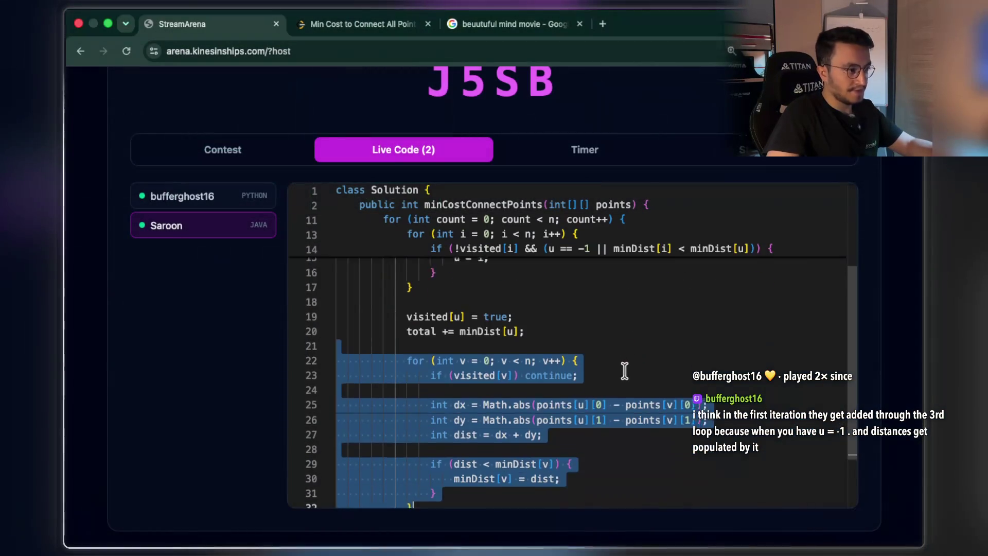
scroll(623, 372, up, 2)
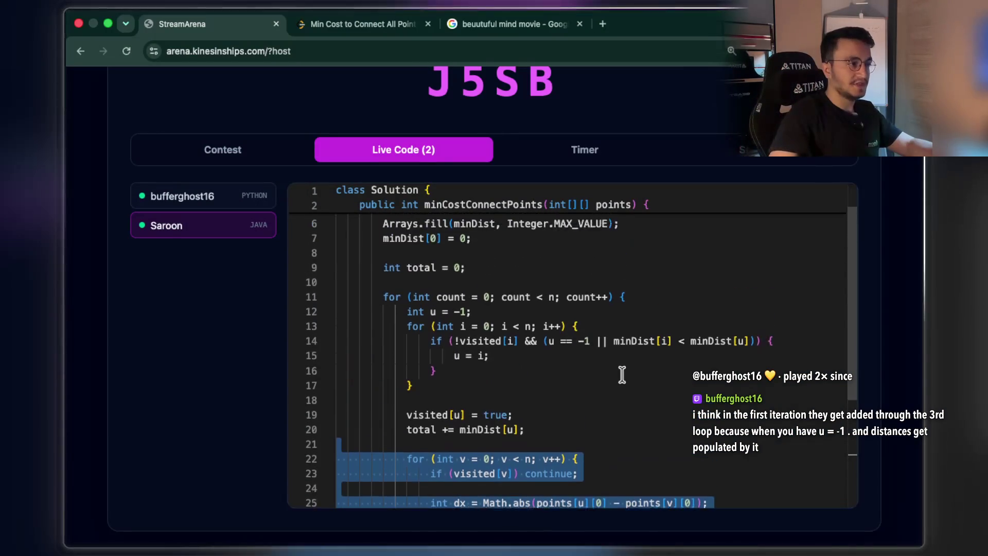
scroll(622, 374, up, 2)
drag(623, 337, 384, 337)
scroll(600, 316, down, 2)
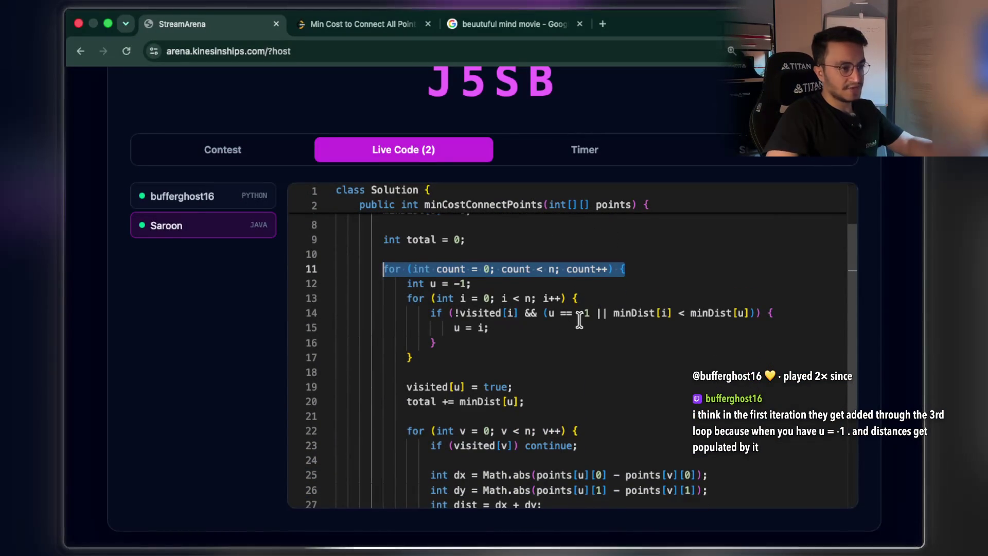
click(627, 312)
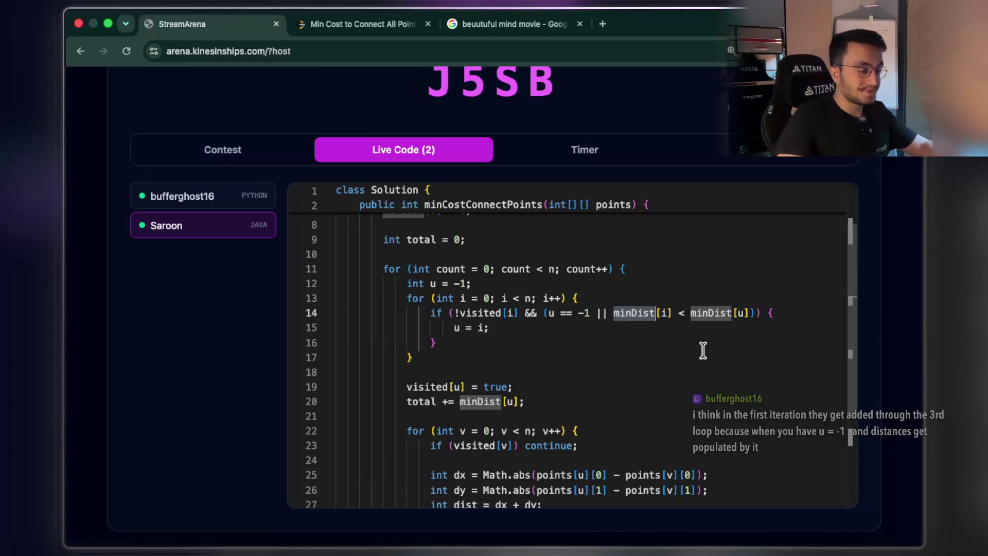
scroll(568, 288, down, 1)
scroll(568, 288, up, 1)
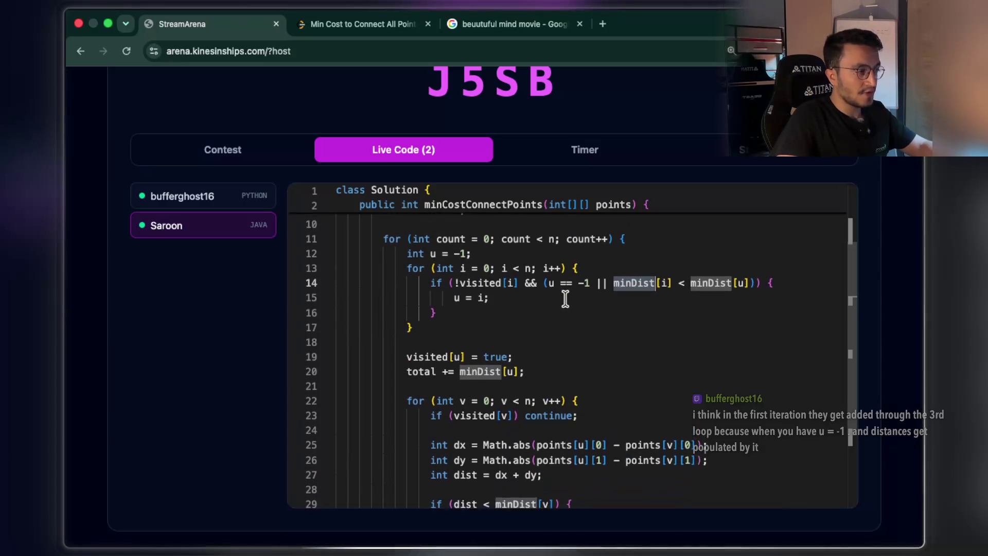
drag(641, 243, 382, 243)
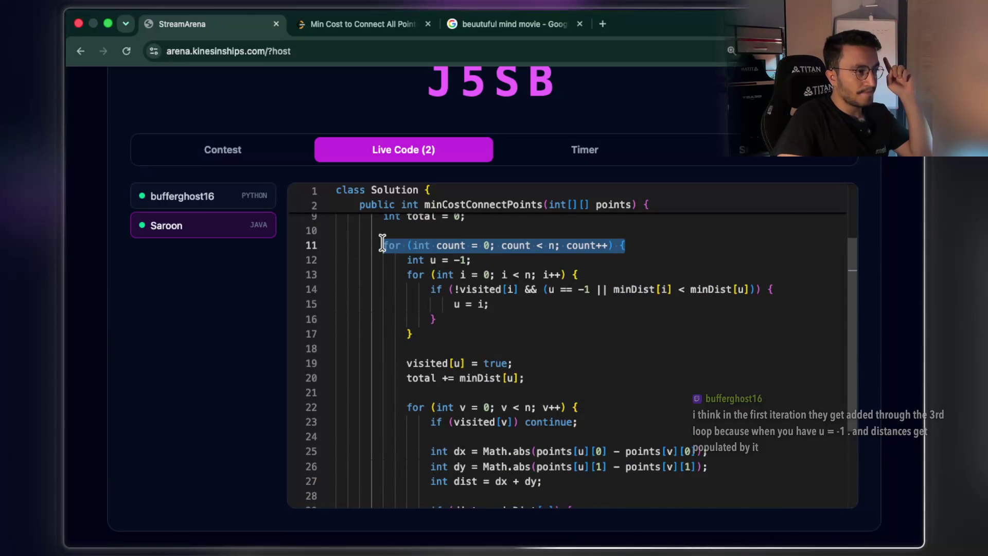
drag(517, 289, 470, 286)
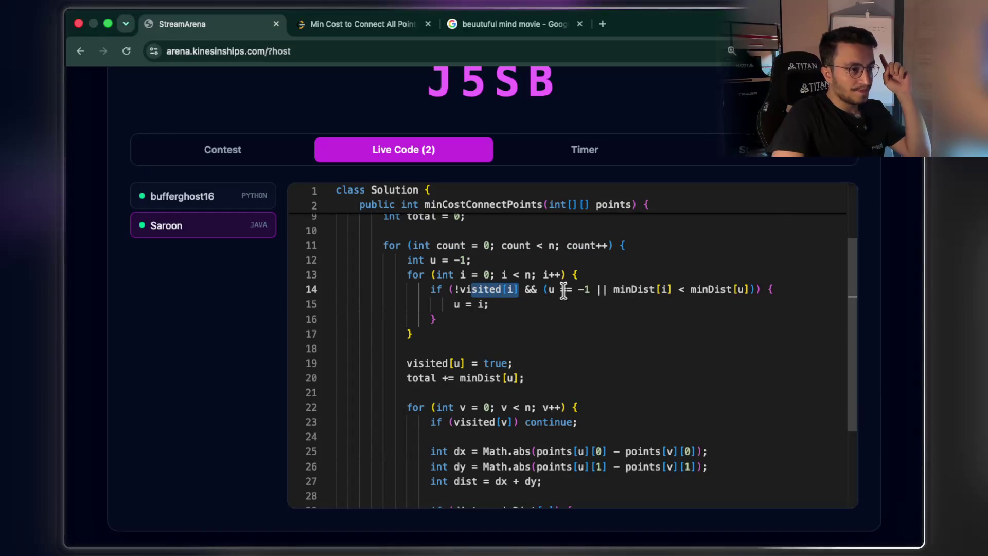
drag(615, 289, 688, 289)
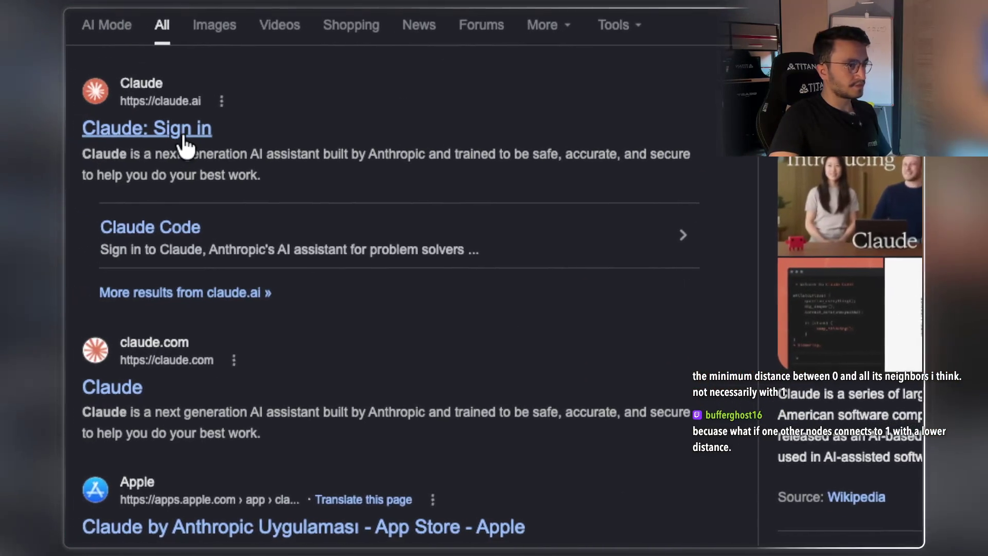
Open the Claude: Sign in result from the Google search results.
click(199, 134)
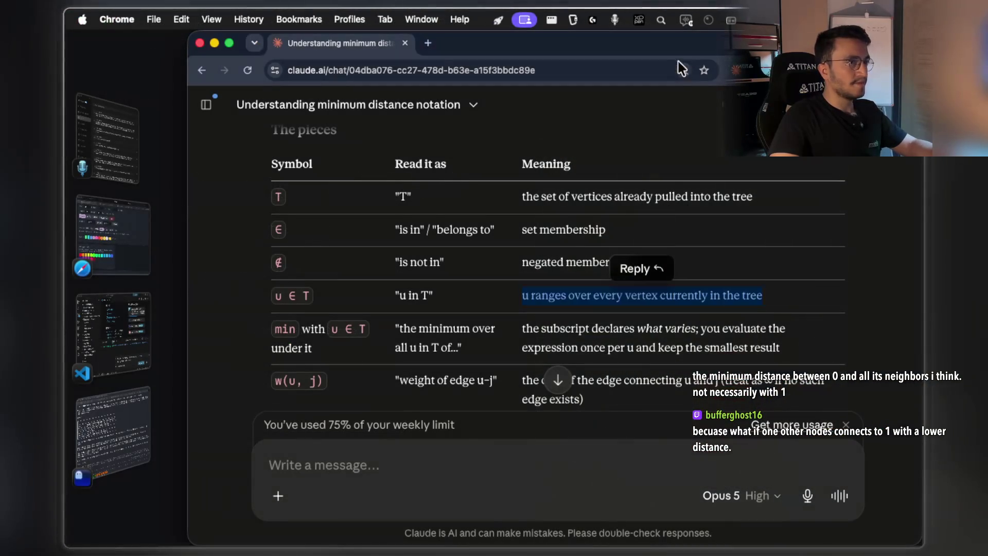
Paste the viewer's Java minCostConnectPoints solution into a new Claude message.
click(335, 457)
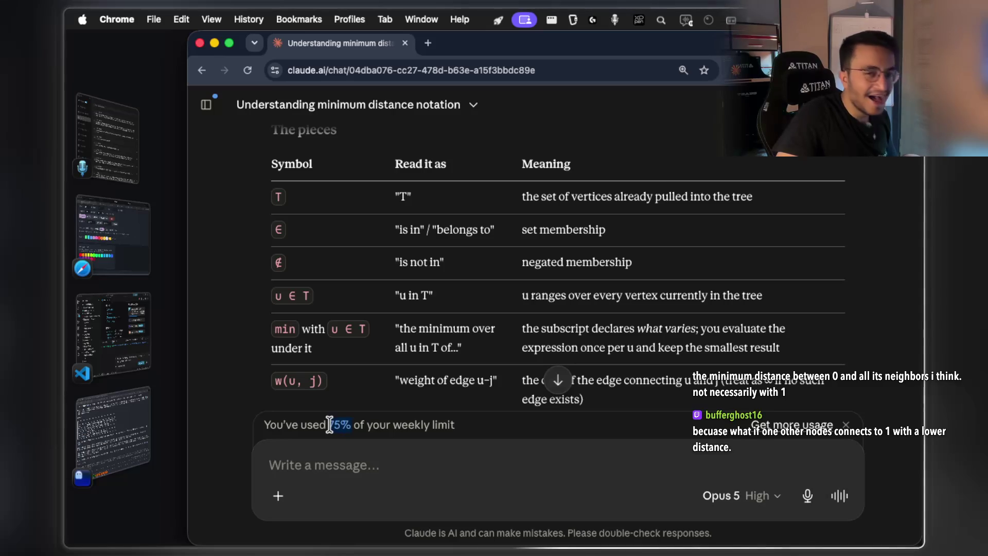
key(super+v)
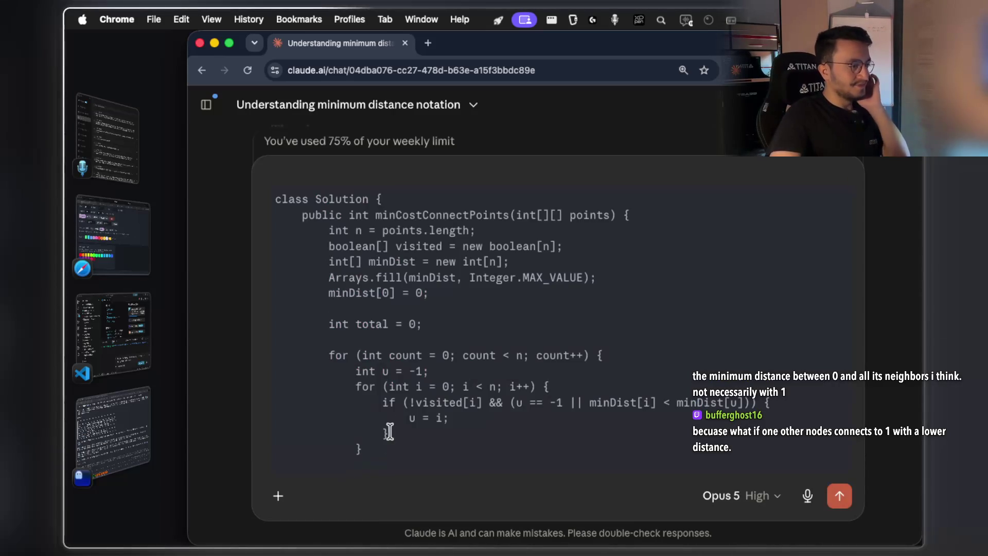
Dictate a request under the pasted Prim's code to split out the outer loop's first iteration, then send it.
scroll(389, 431, down, 10)
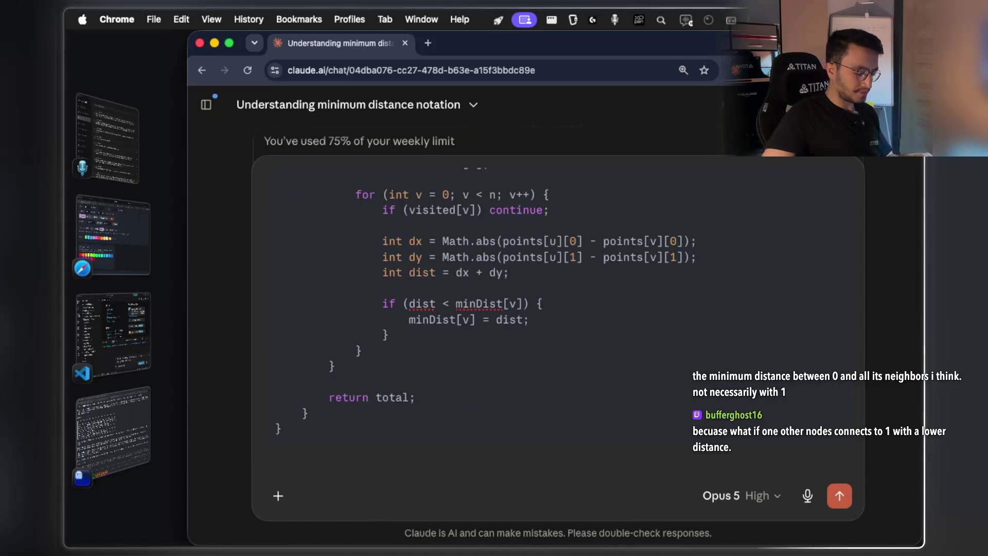
key(fn)
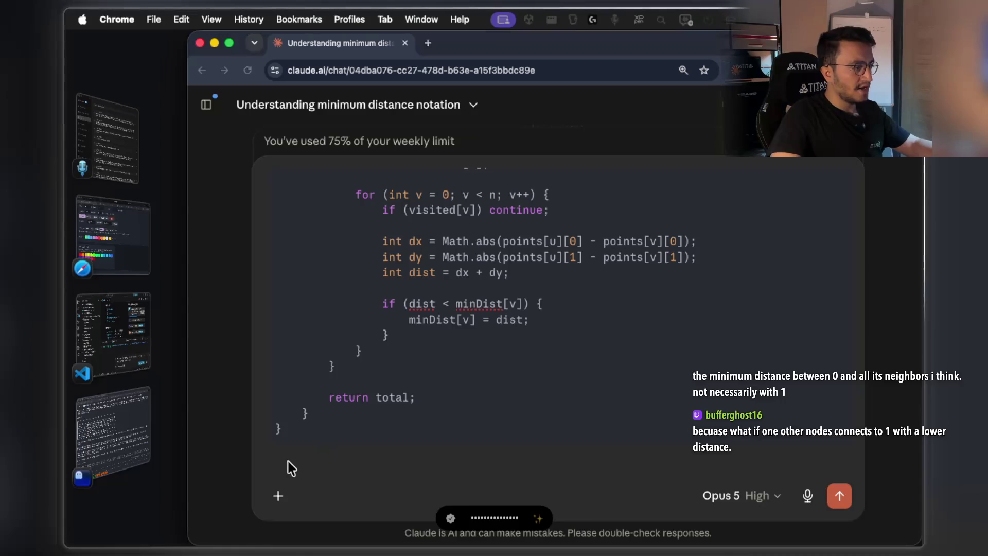
scroll(292, 458, up, 5)
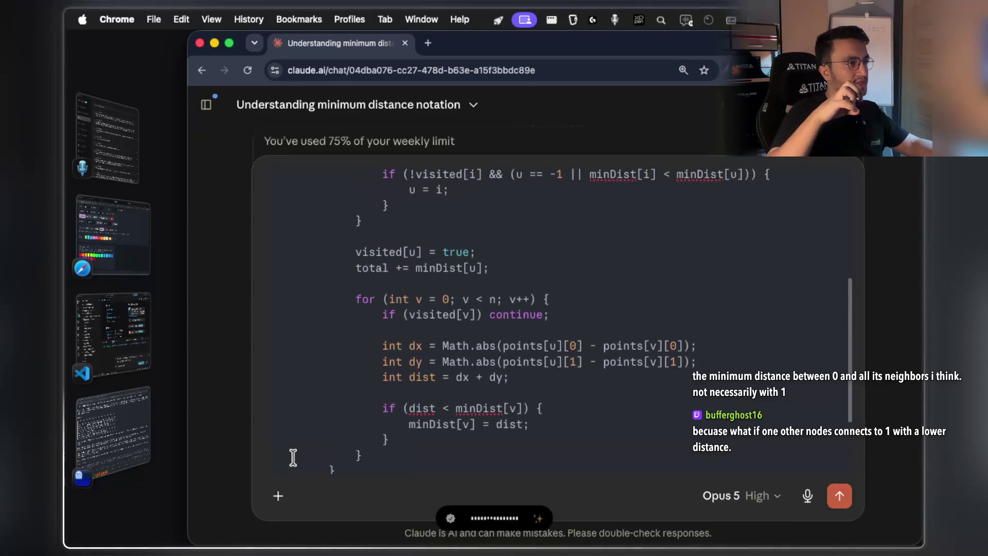
scroll(293, 457, up, 3)
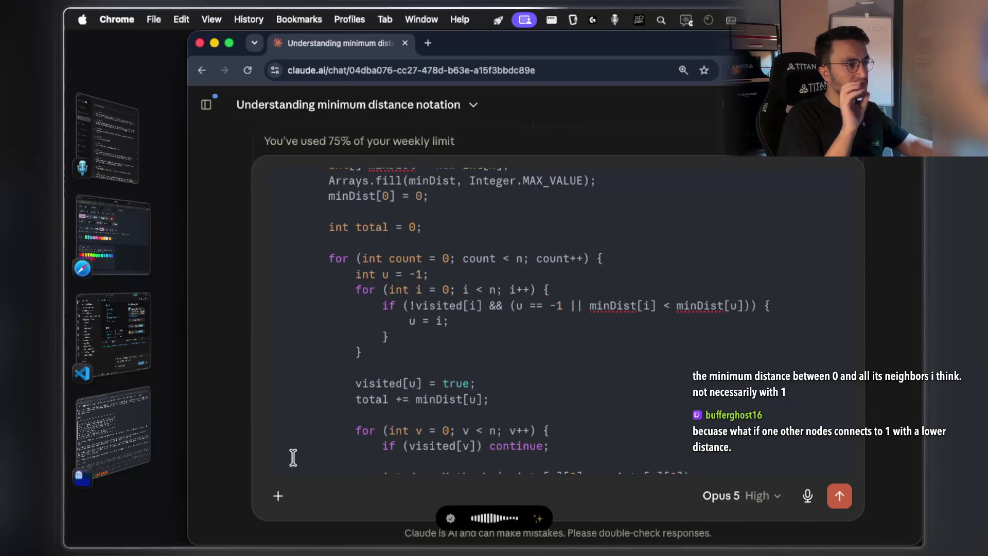
scroll(292, 457, down, 1)
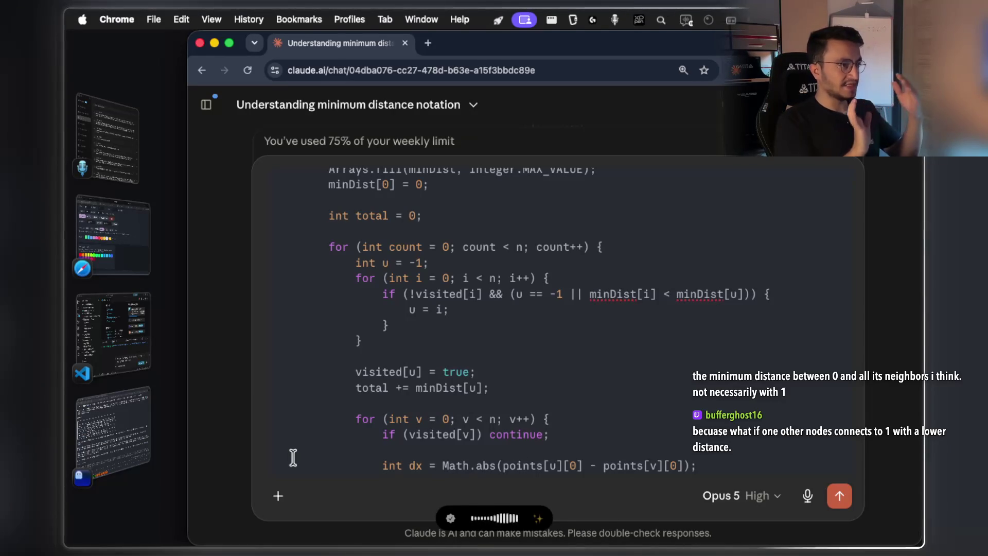
scroll(293, 458, down, 5)
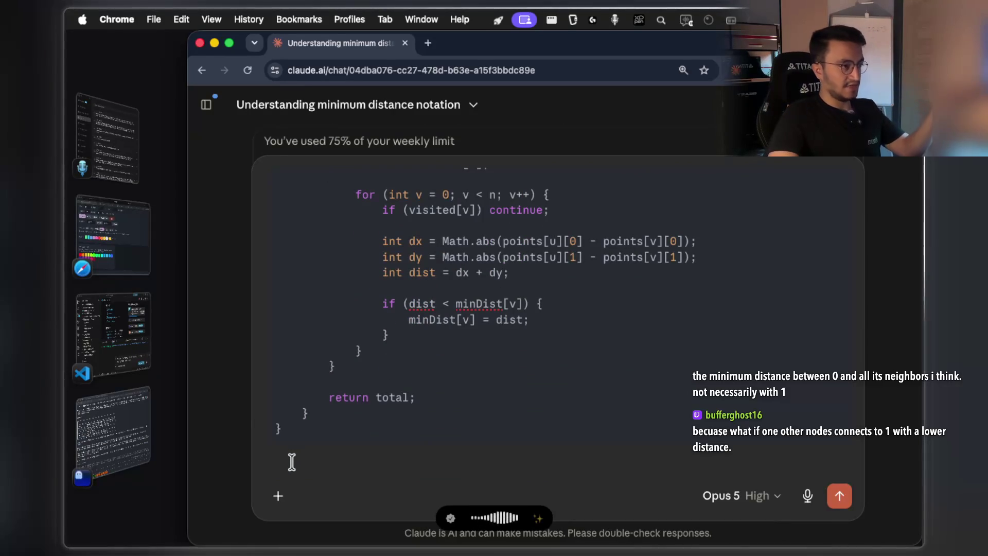
key(fn)
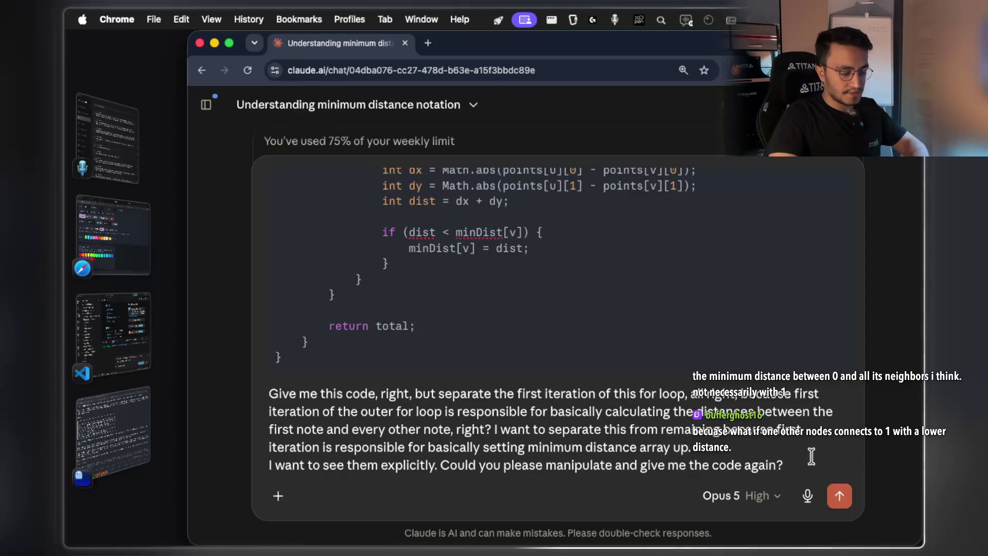
key(Return)
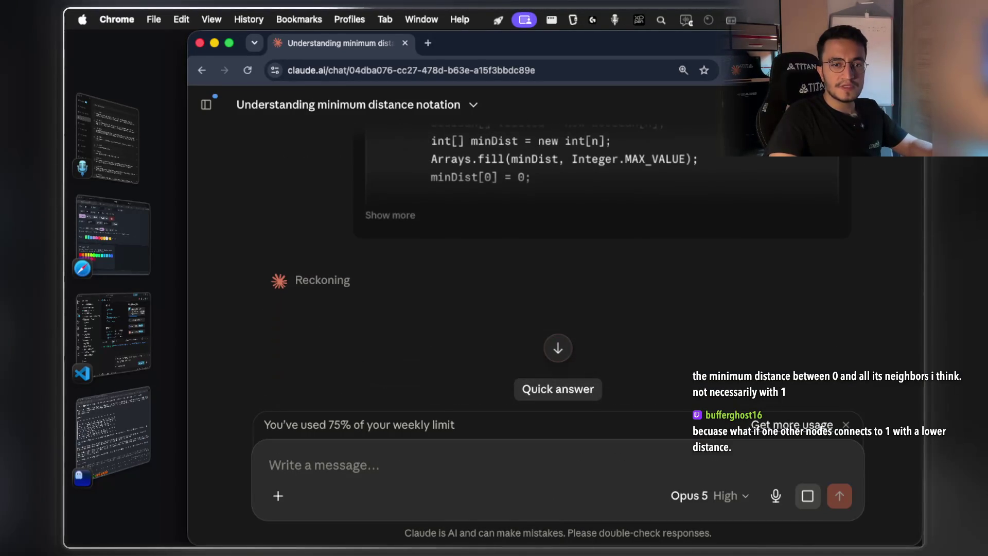